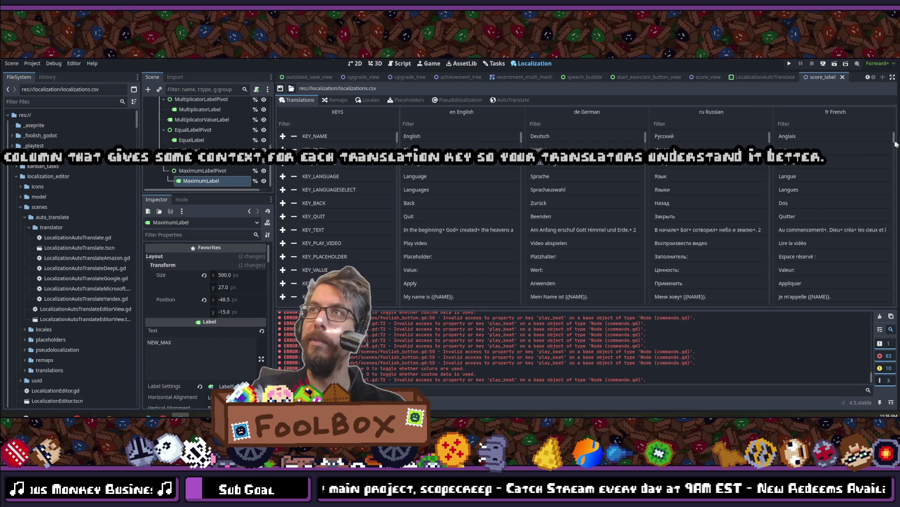
- Scroll through the translations table to review the existing English strings
mouse_move(893, 139)
left_mouse_down()
mouse_move(894, 356)
mouse_move(892, 126)
left_mouse_up()
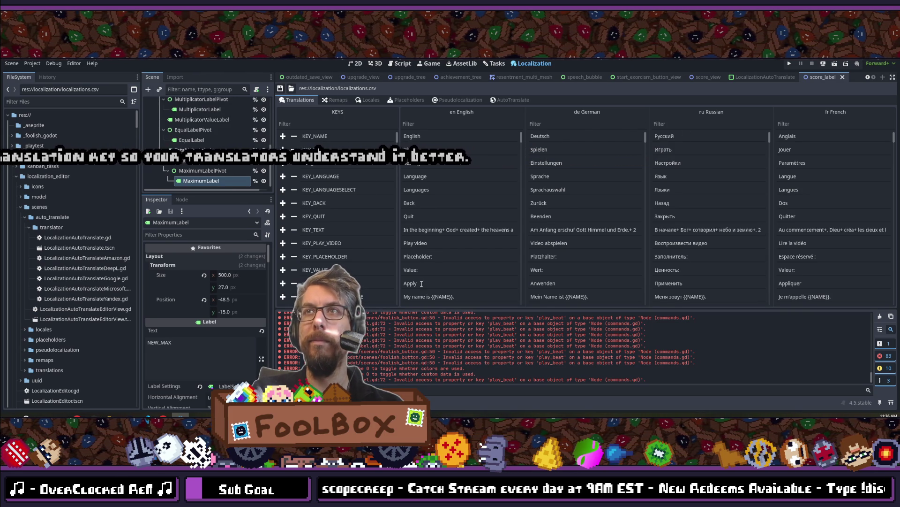
scroll(421, 284, "down", 3)
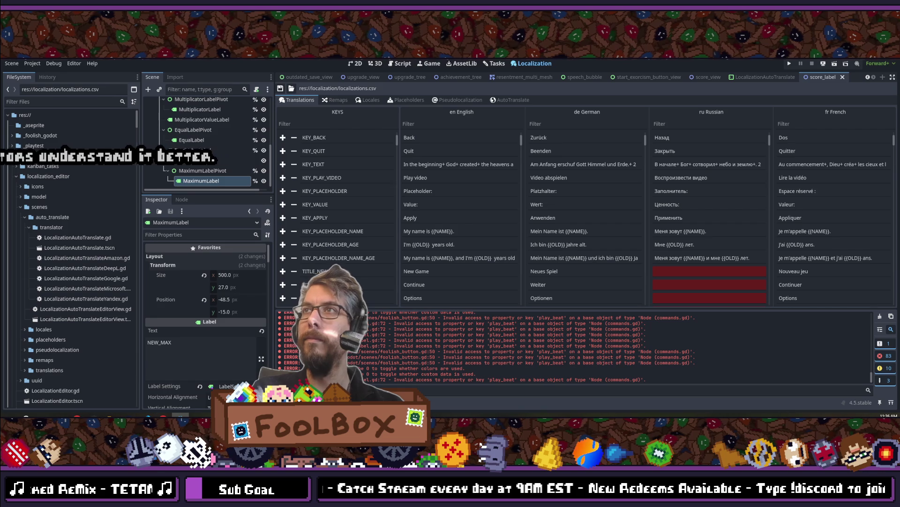
scroll(730, 171, "down", 5)
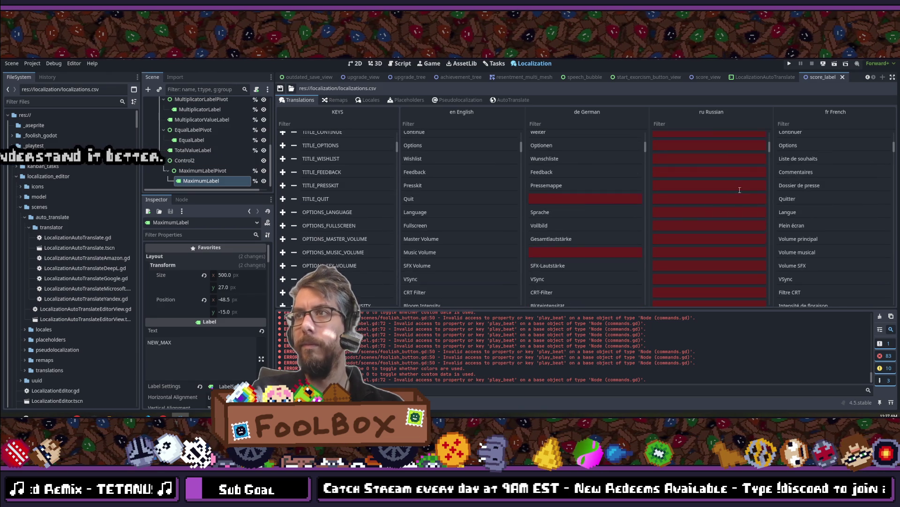
scroll(745, 201, "down", 8)
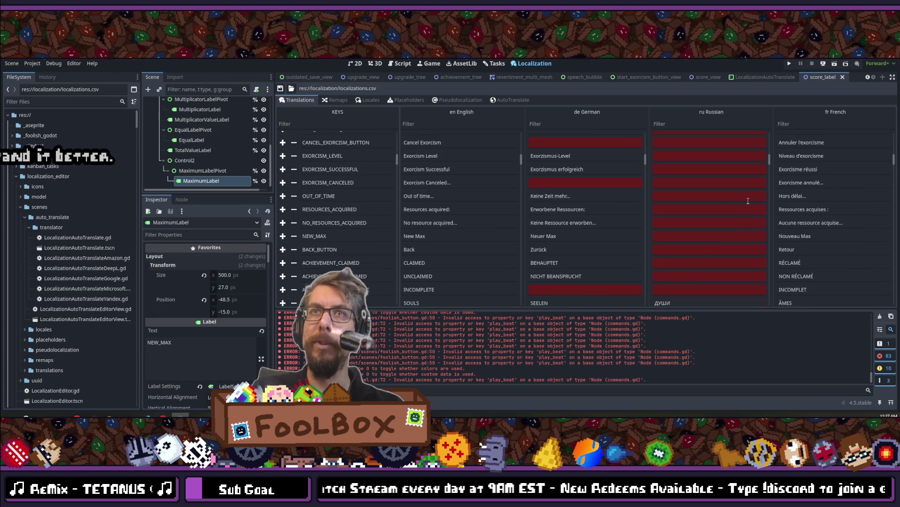
scroll(748, 201, "down", 10)
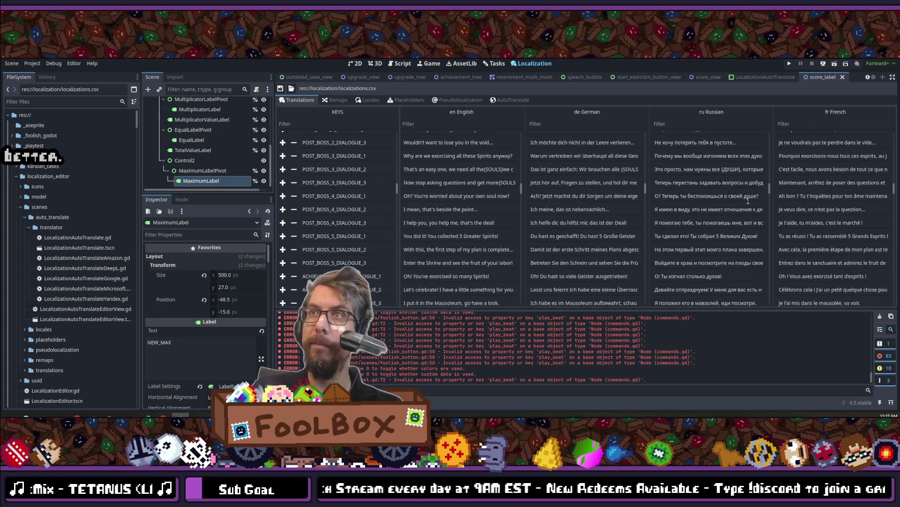
scroll(748, 201, "down", 10)
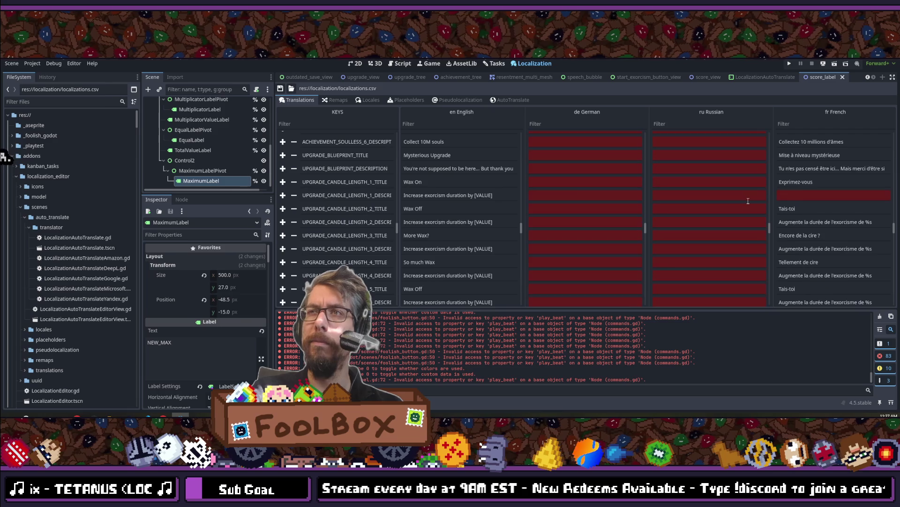
scroll(749, 200, "up", 3)
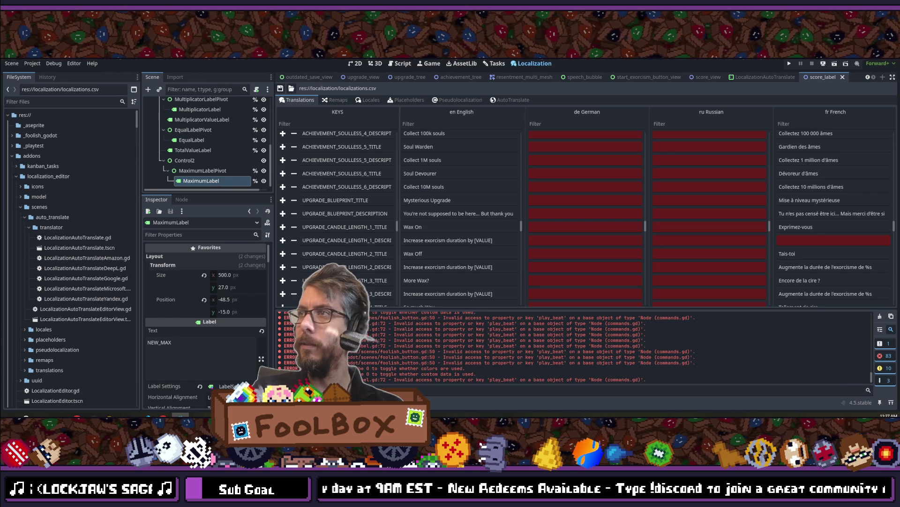
- Auto-translate from en English to FR French with DeepL, then view the filled-in French column
left_click(496, 102)
left_click(432, 141)
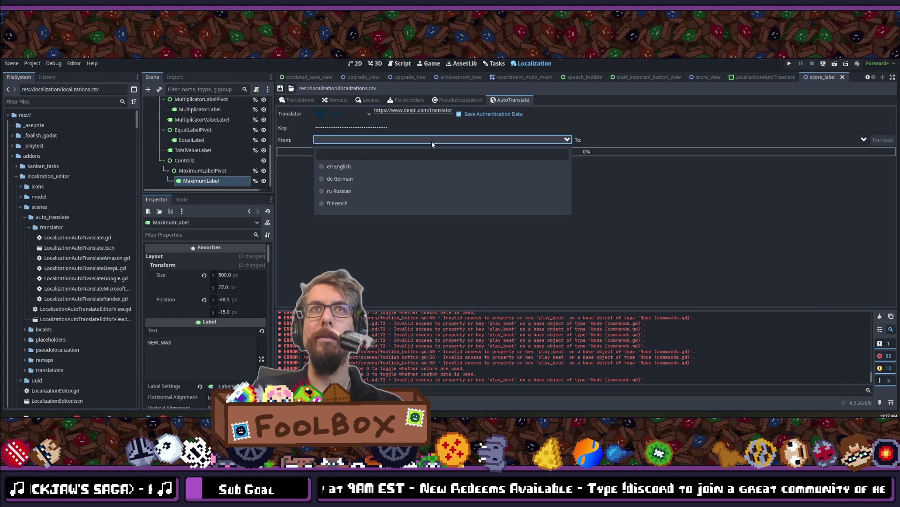
left_click(335, 167)
left_click(621, 140)
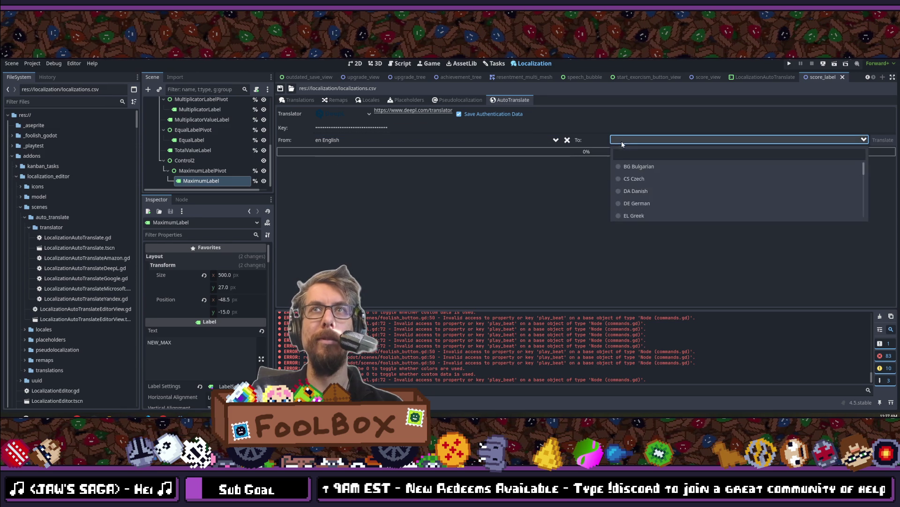
type("fen")
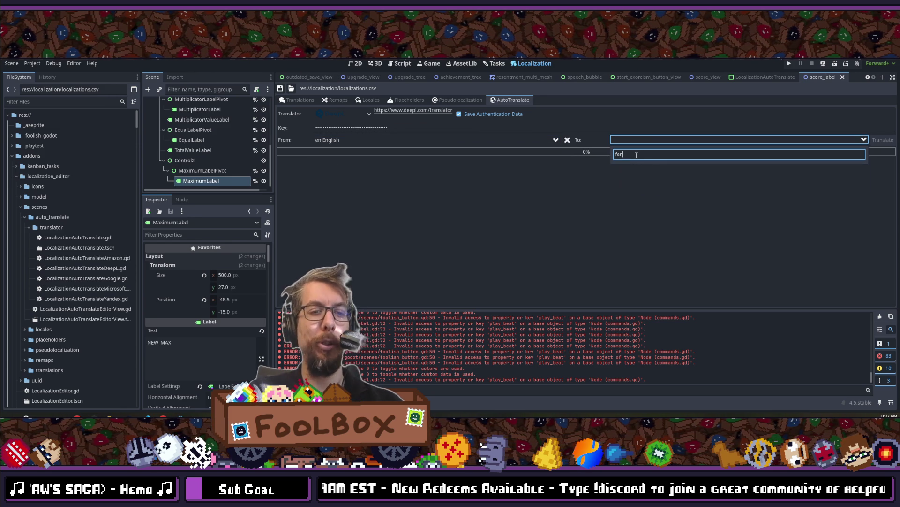
key("BackSpace")
key("BackSpace")
type("rench")
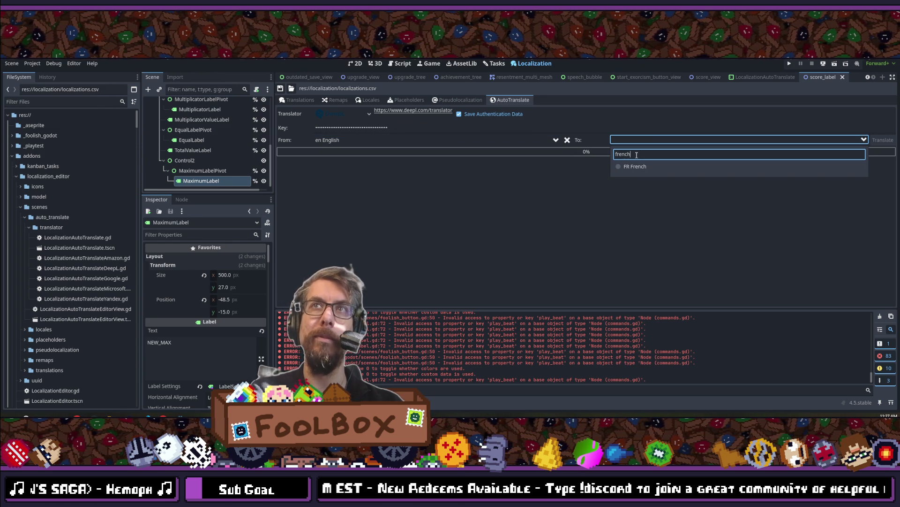
left_click(630, 167)
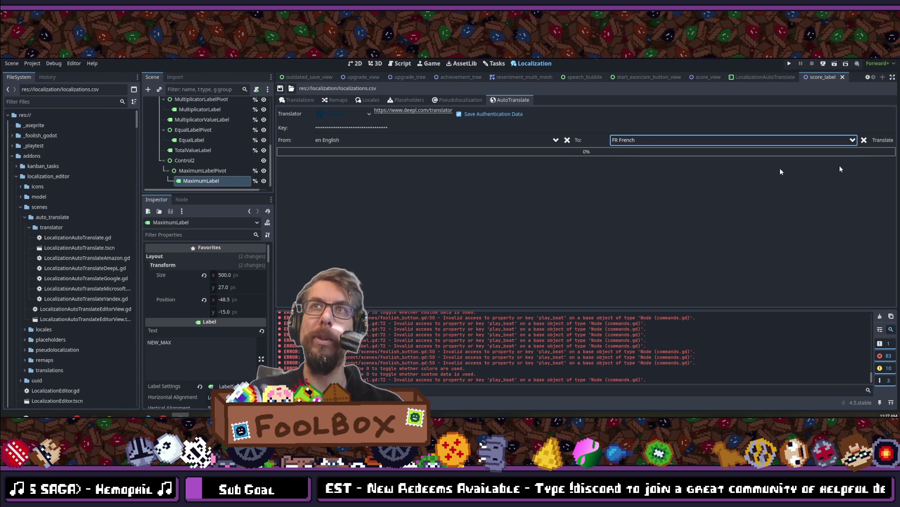
left_click(884, 141)
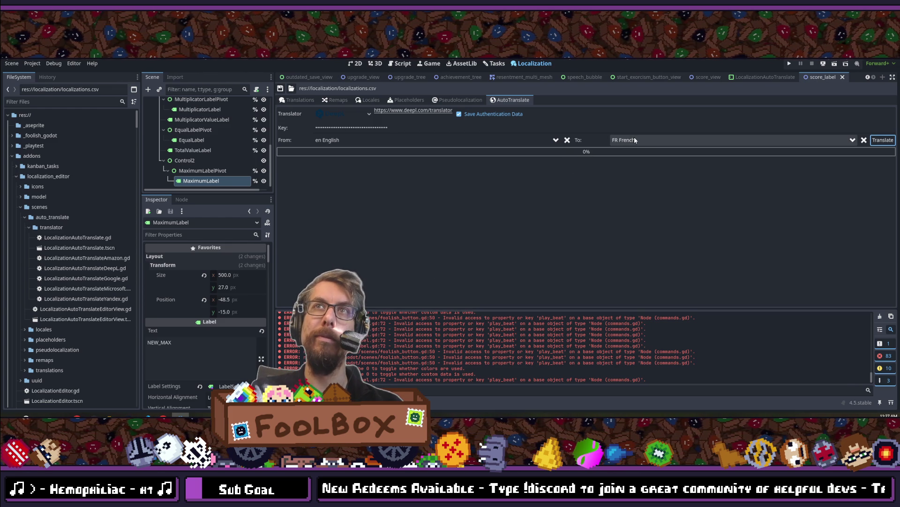
left_click(309, 101)
scroll(814, 205, "down", 5)
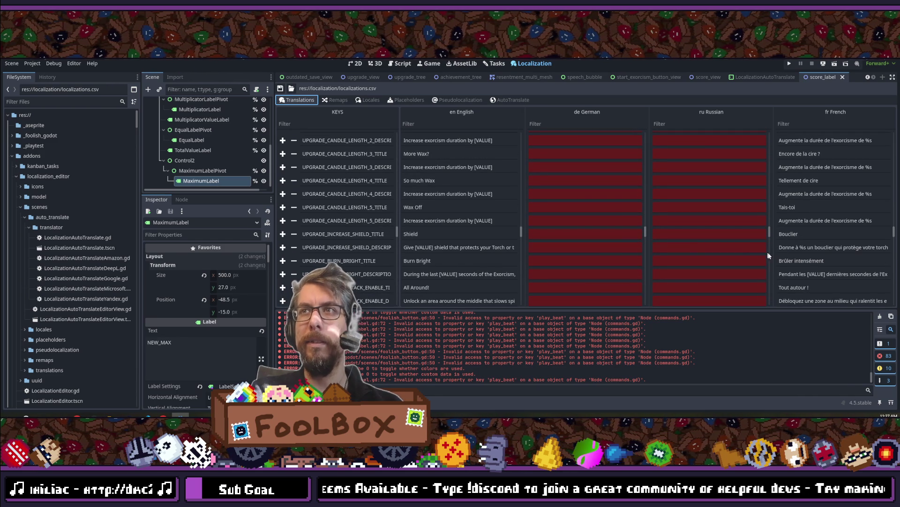
scroll(815, 276, "down", 1)
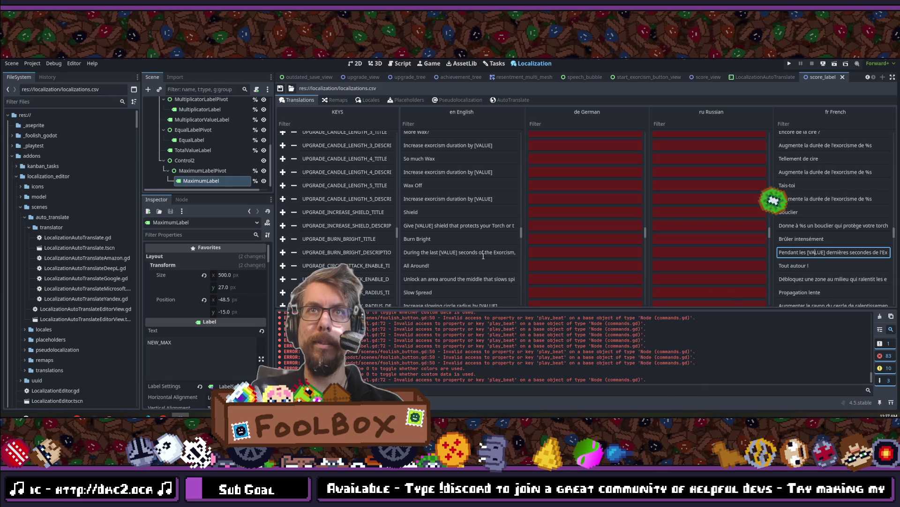
scroll(794, 229, "down", 2)
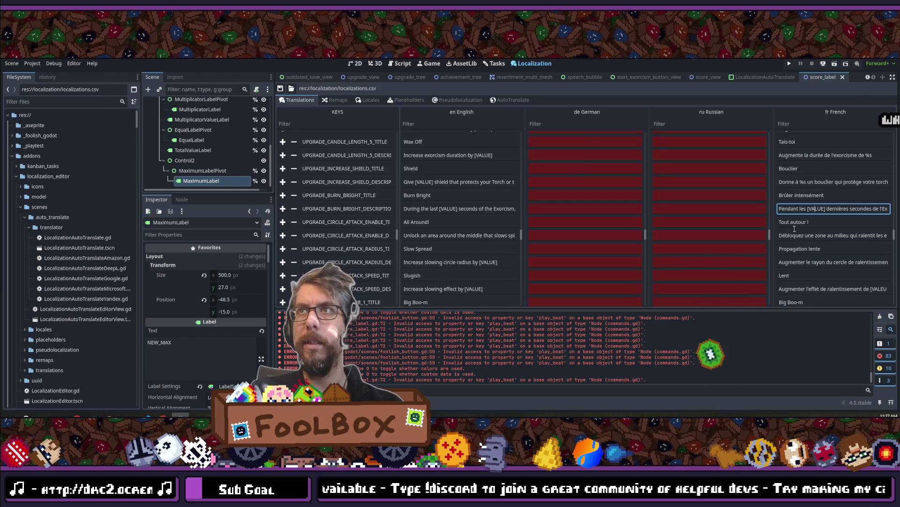
scroll(795, 232, "down", 1)
mouse_move(834, 267)
left_mouse_down()
mouse_move(883, 267)
mouse_move(738, 268)
left_mouse_up()
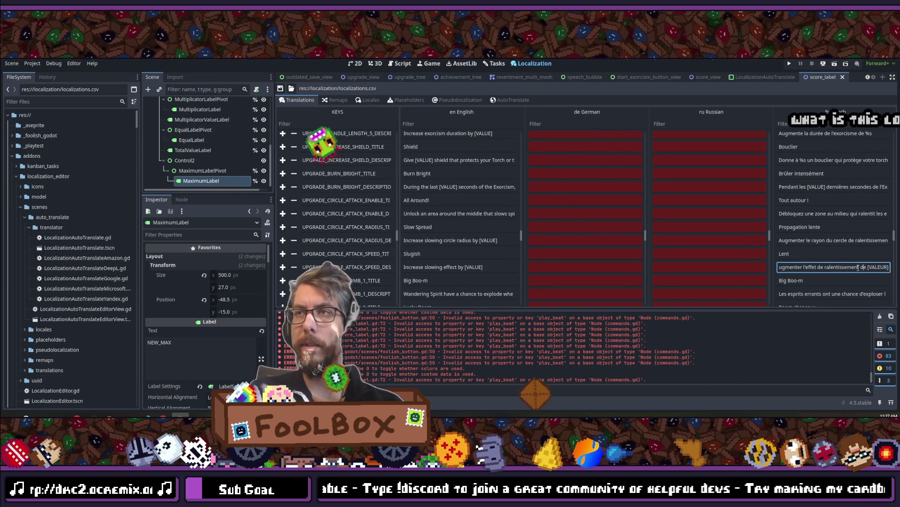
left_click(793, 267)
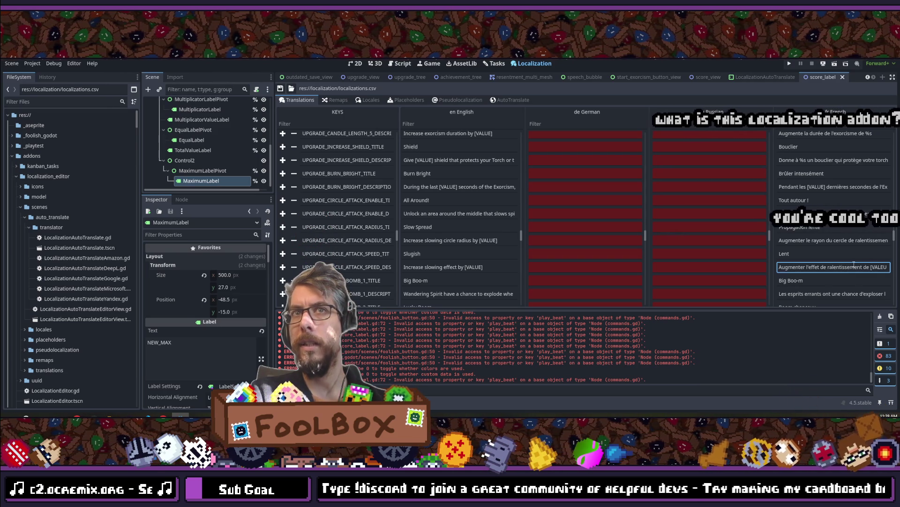
double_click(881, 266)
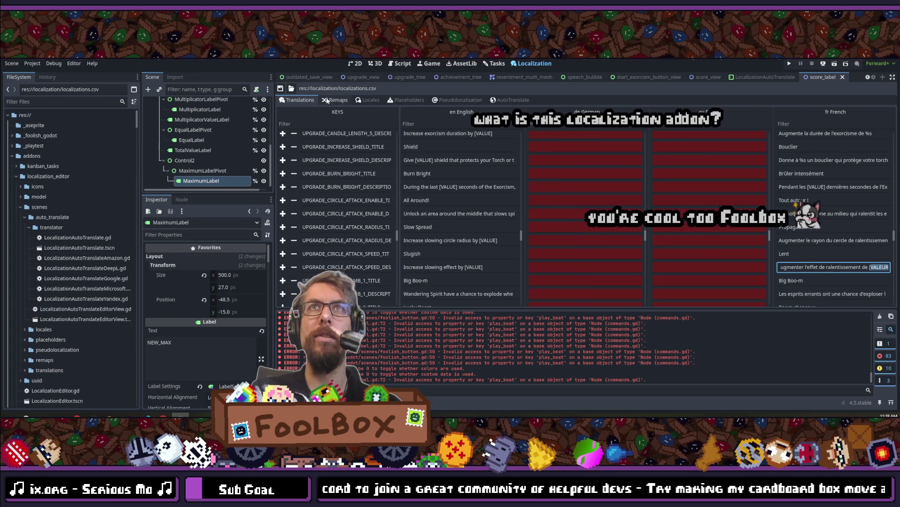
left_click(462, 63)
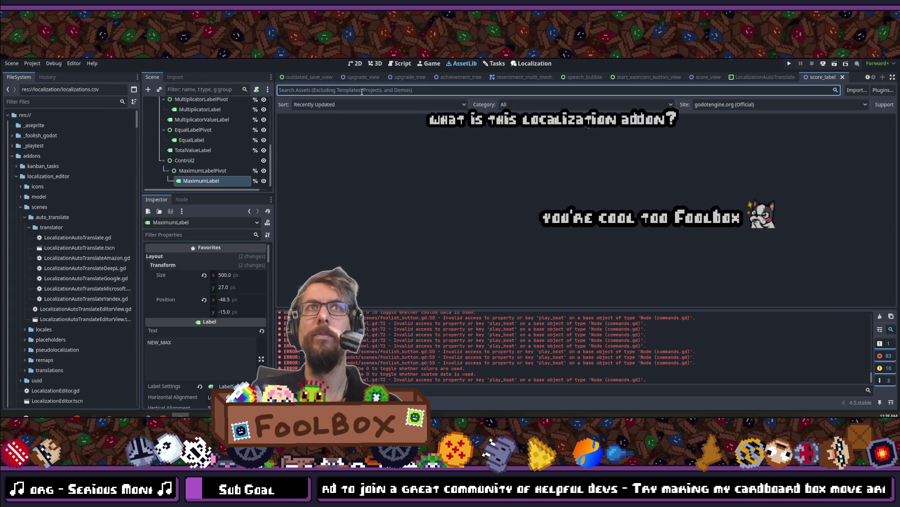
type("localiz")
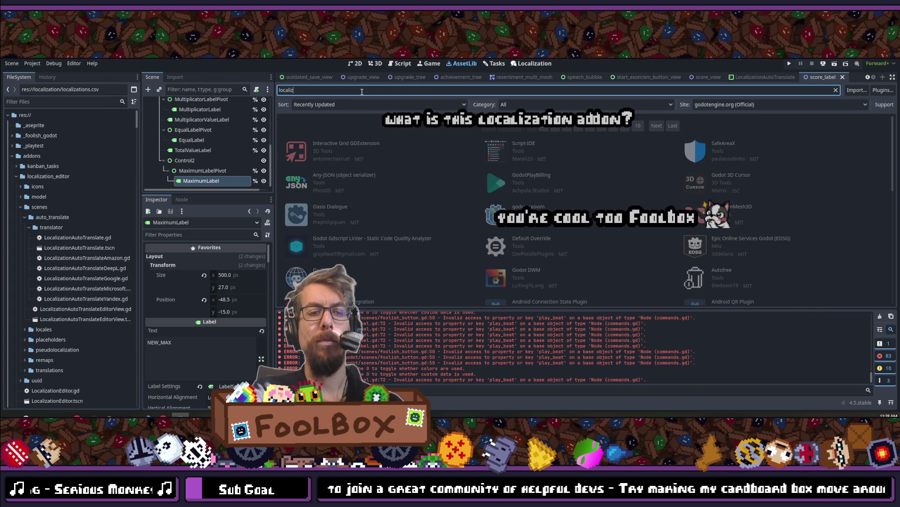
type("ation")
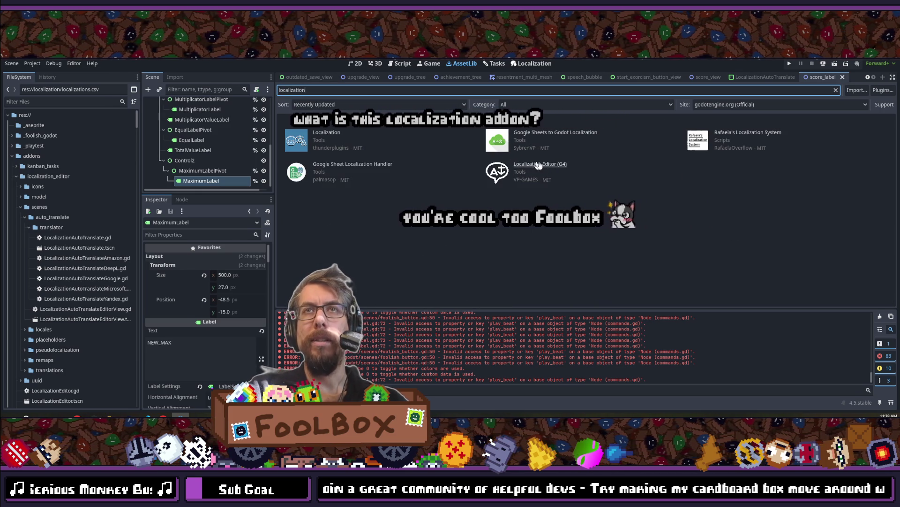
left_click(543, 165)
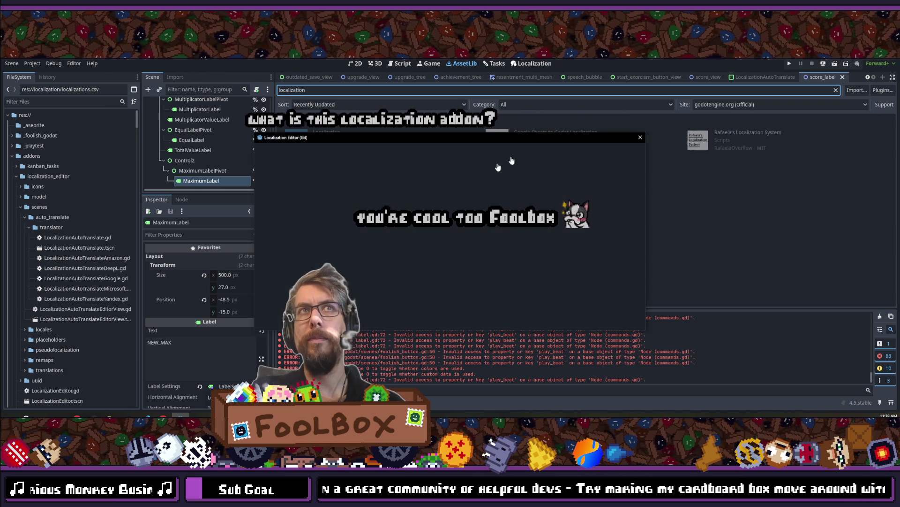
left_click(640, 137)
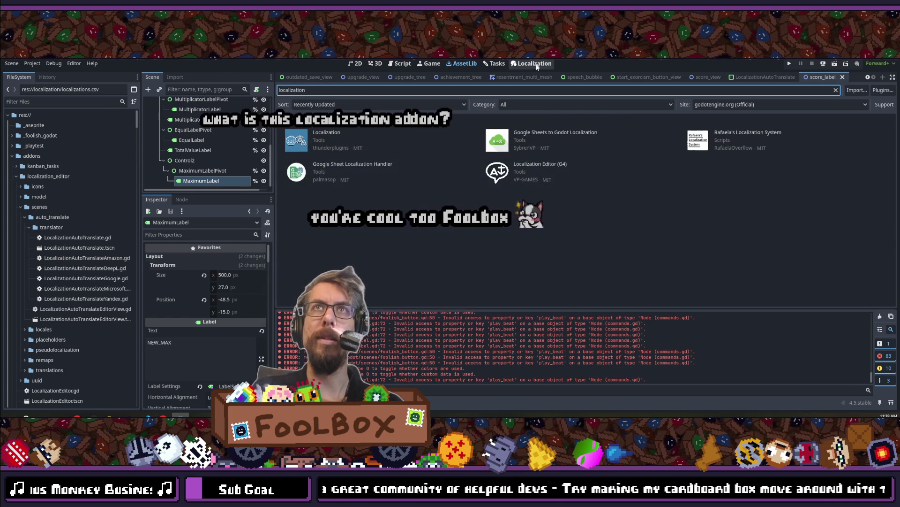
left_click(531, 63)
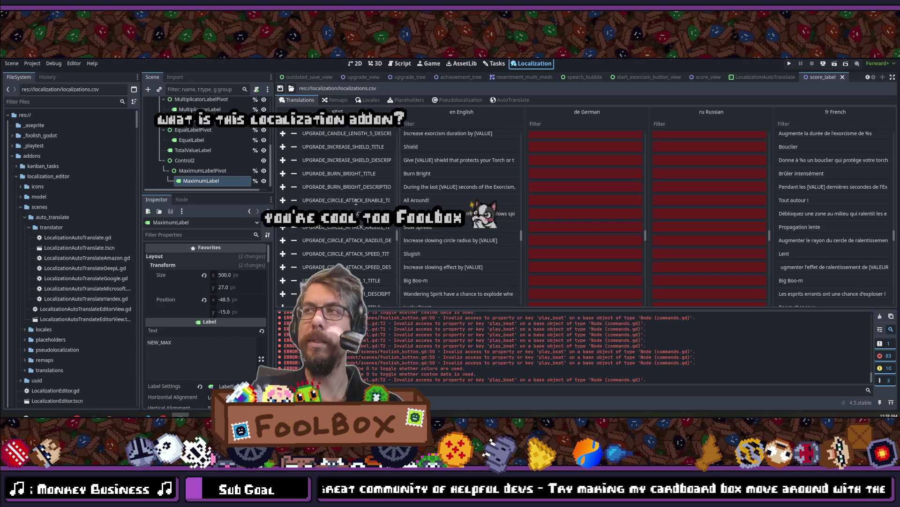
- Filter project files by .csv, check the shield and circle-radius description keys, and reopen AutoTranslate
left_click(46, 101)
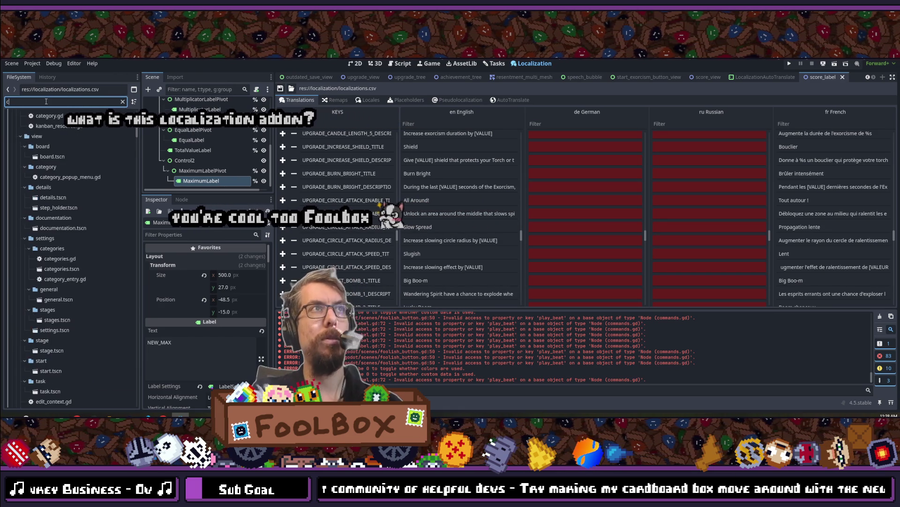
type(".csv")
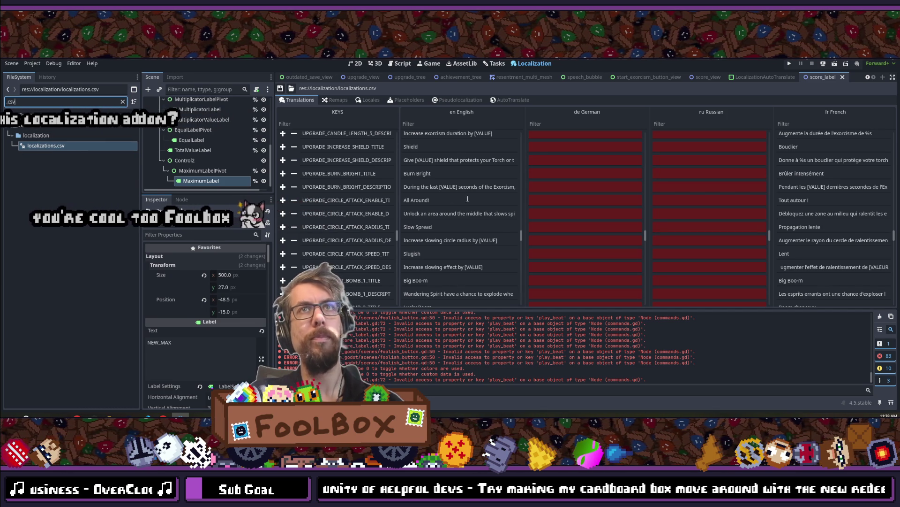
left_click(314, 160)
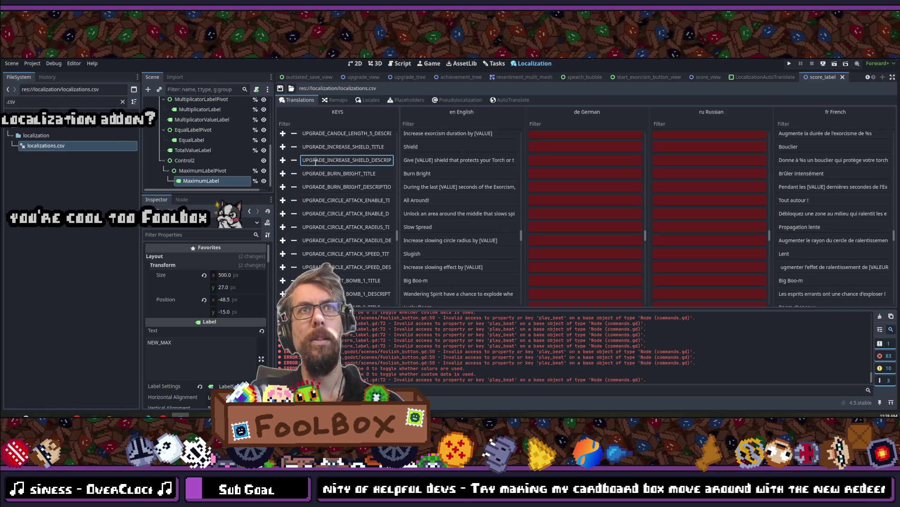
left_click(357, 239)
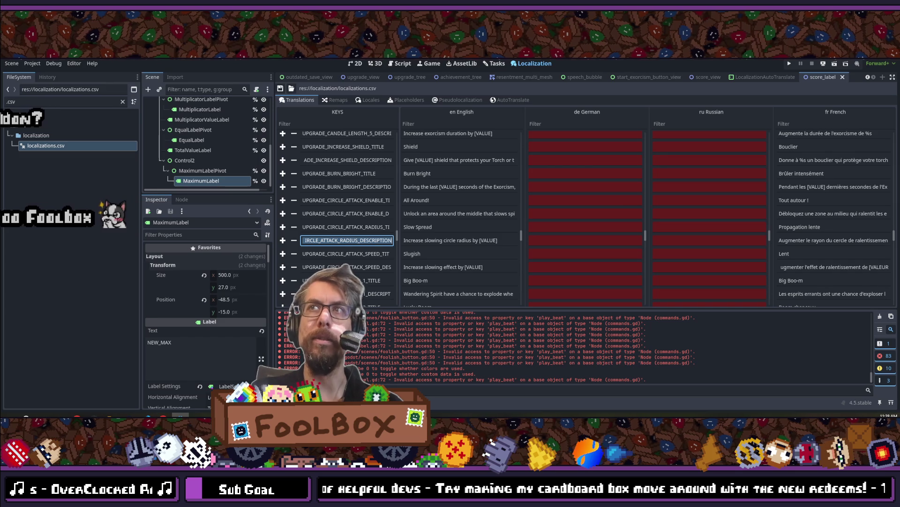
left_click(510, 100)
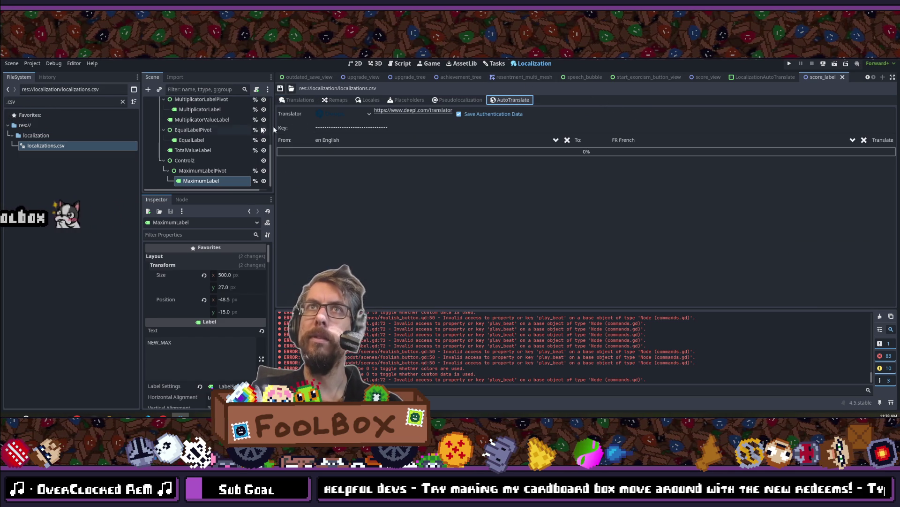
- Keep DeepL as the translator, enter the authentication key, then return to the translations table
left_click(363, 114)
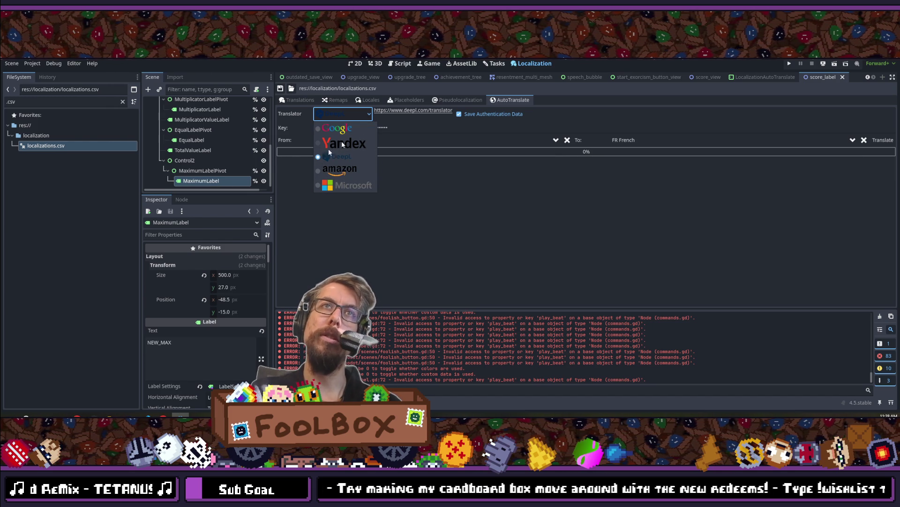
left_click(473, 203)
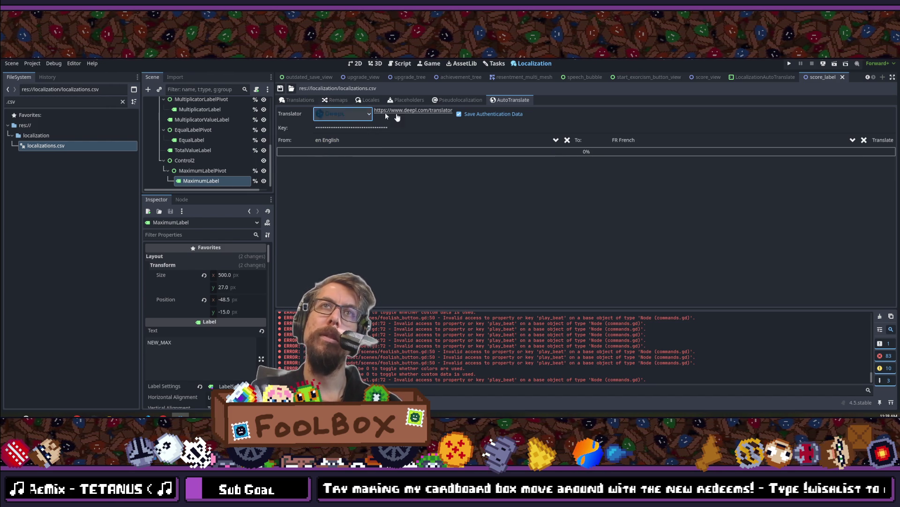
left_click(408, 128)
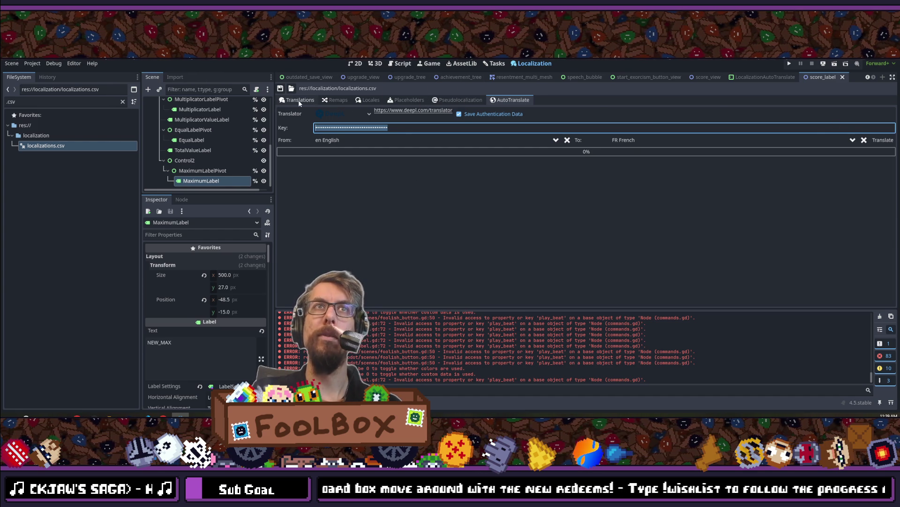
left_click(315, 100)
- Find BLUE_CURRENCY_TOOLTIP and inspect the {SOULS} placeholder in the English tooltip and name
scroll(538, 253, "down", 5)
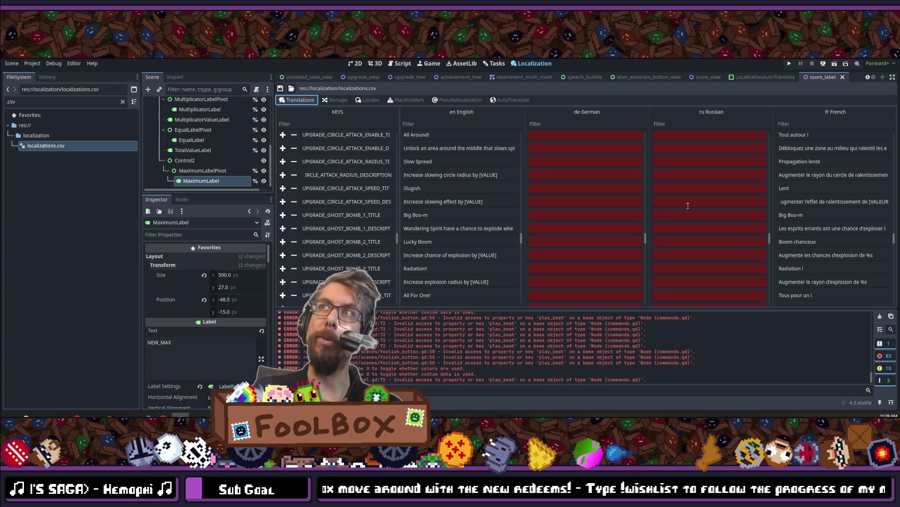
scroll(660, 211, "down", 10)
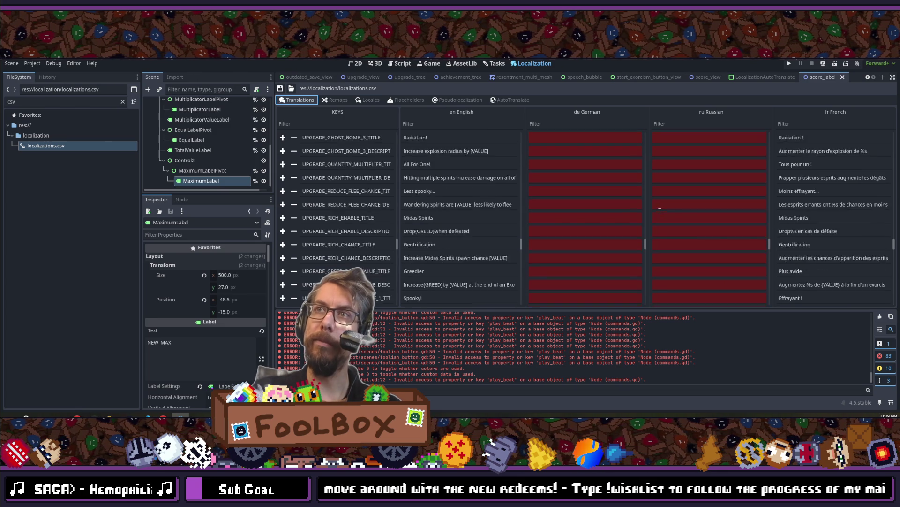
scroll(658, 224, "up", 10)
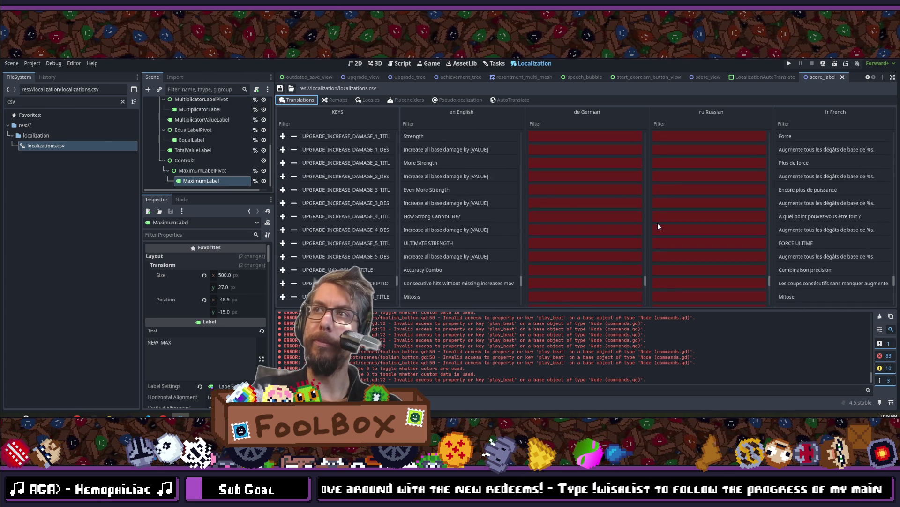
scroll(658, 226, "up", 10)
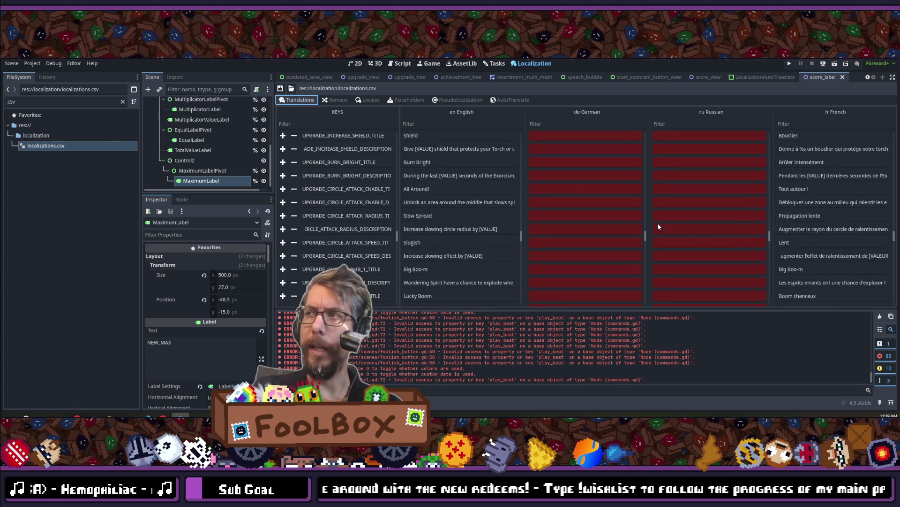
scroll(479, 217, "down", 15)
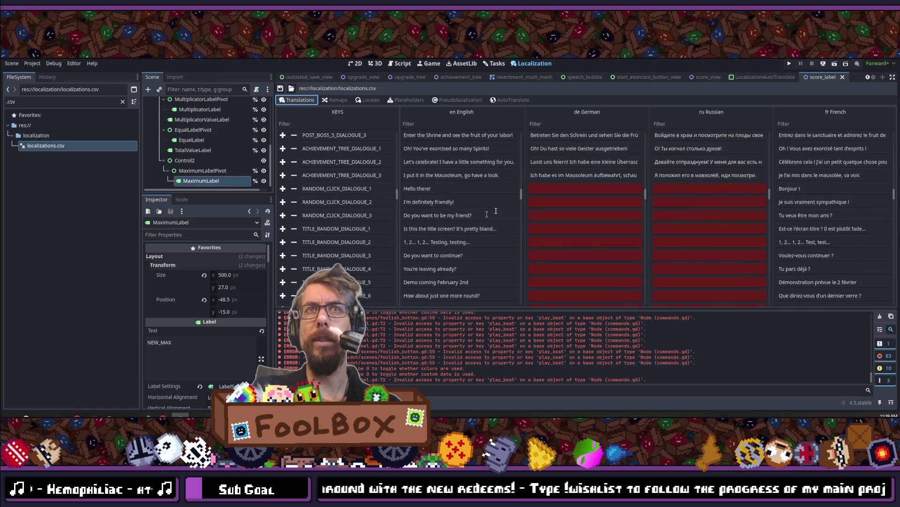
scroll(463, 217, "up", 3)
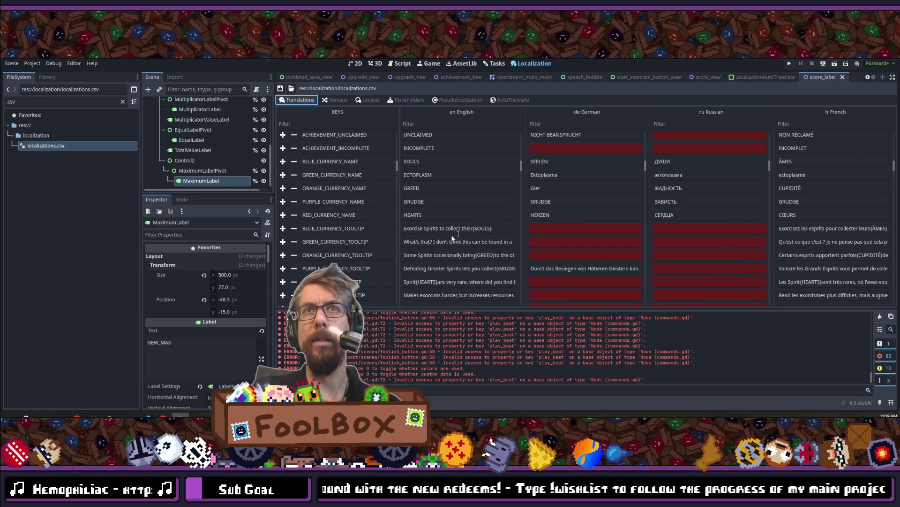
double_click(473, 229)
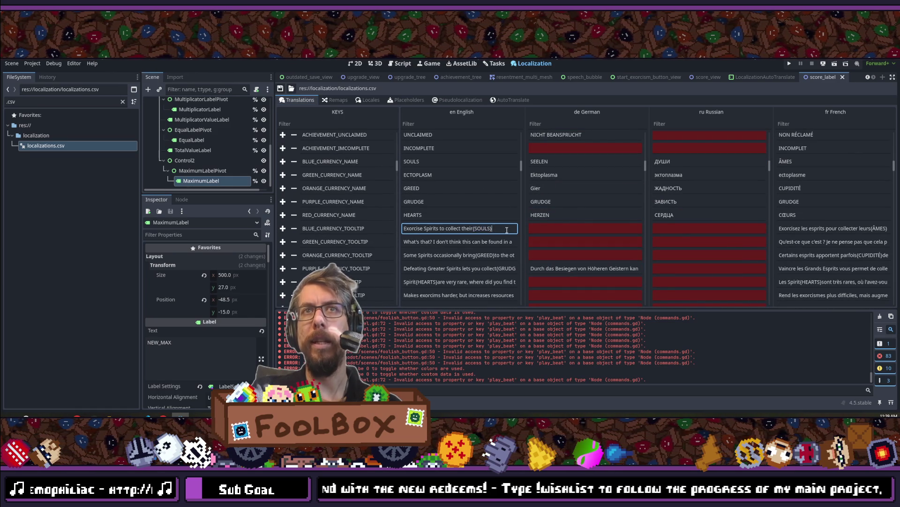
key("Right")
key("Left")
key("Left")
key("Left")
left_click_drag(474, 228, 508, 224)
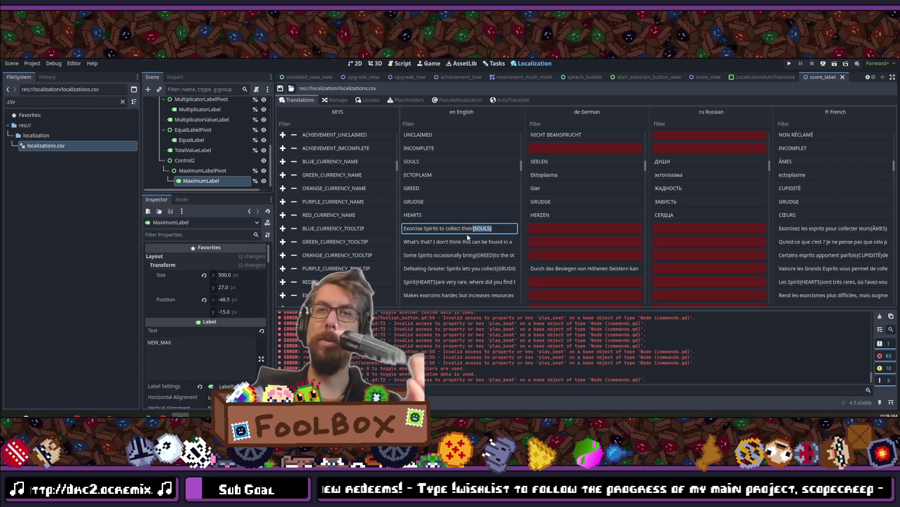
double_click(421, 160)
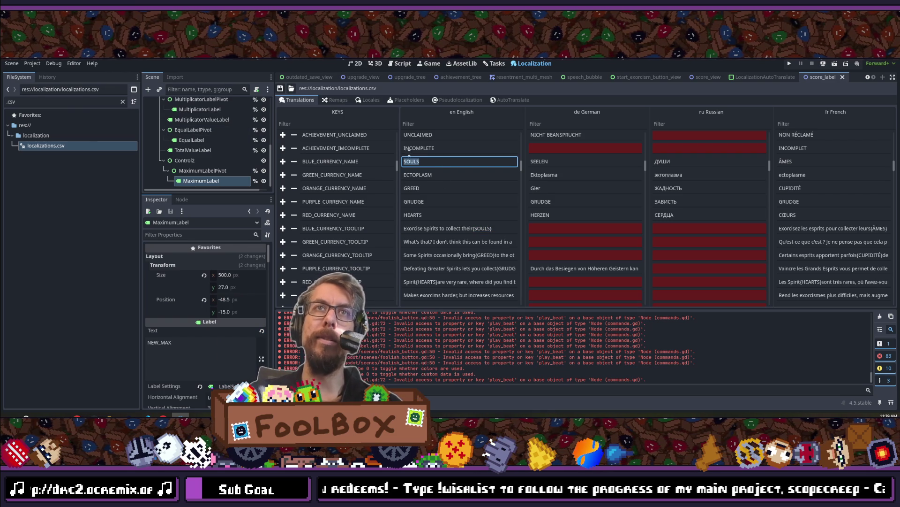
double_click(478, 229)
double_click(477, 229)
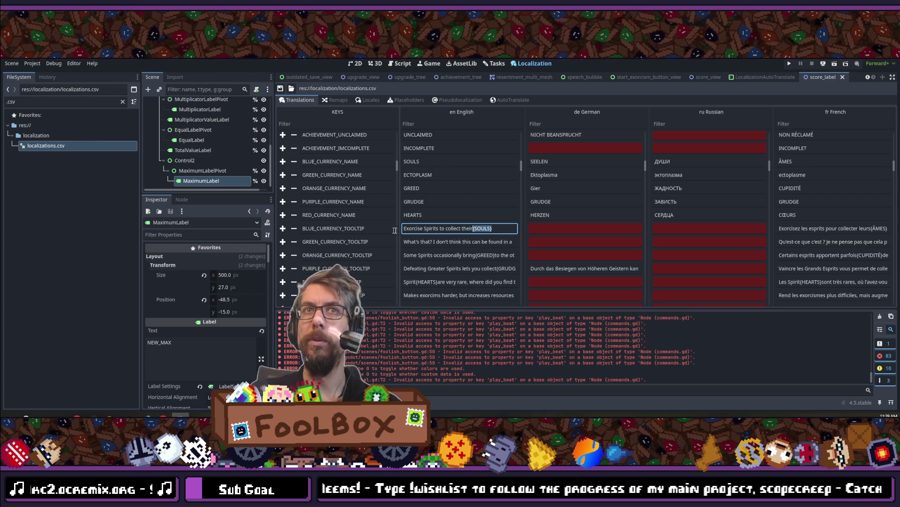
left_click_drag(404, 228, 514, 220)
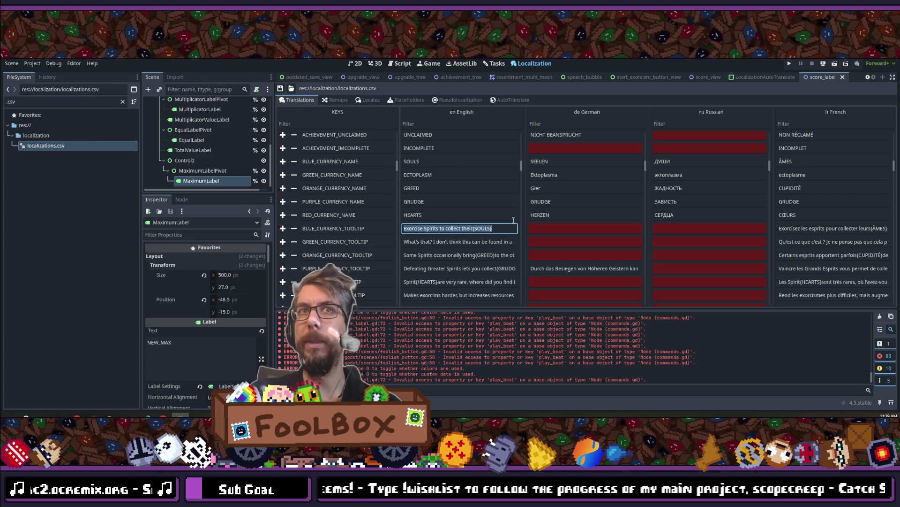
- Check that the French tooltip and BLUE_CURRENCY_NAME use ÂMES instead of SOULS
double_click(780, 228)
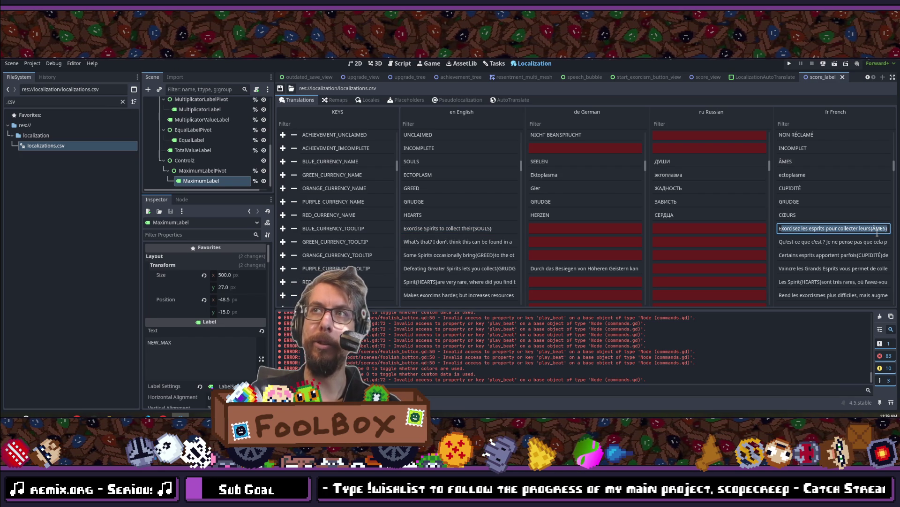
double_click(878, 228)
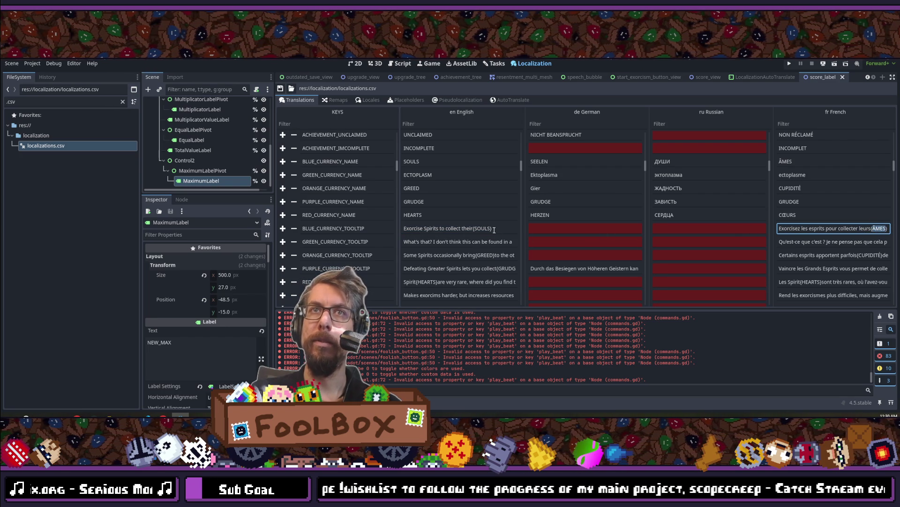
double_click(824, 161)
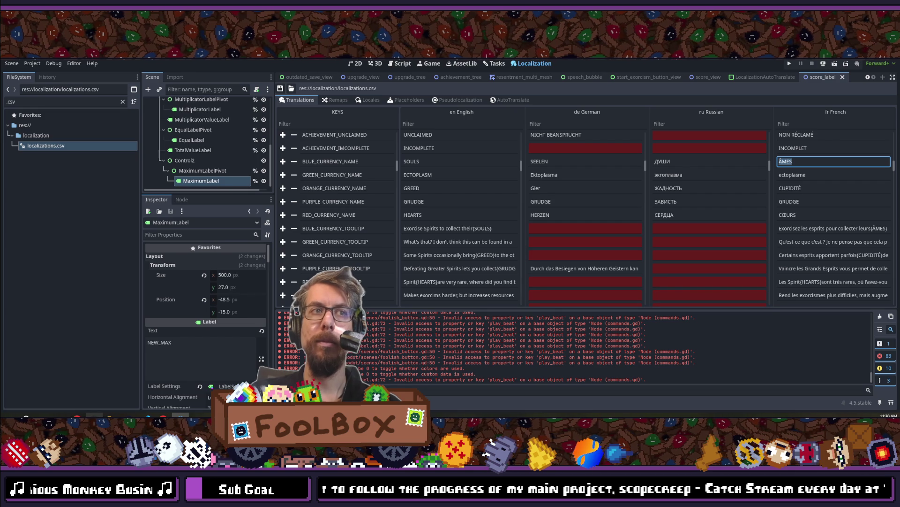
key("F5")
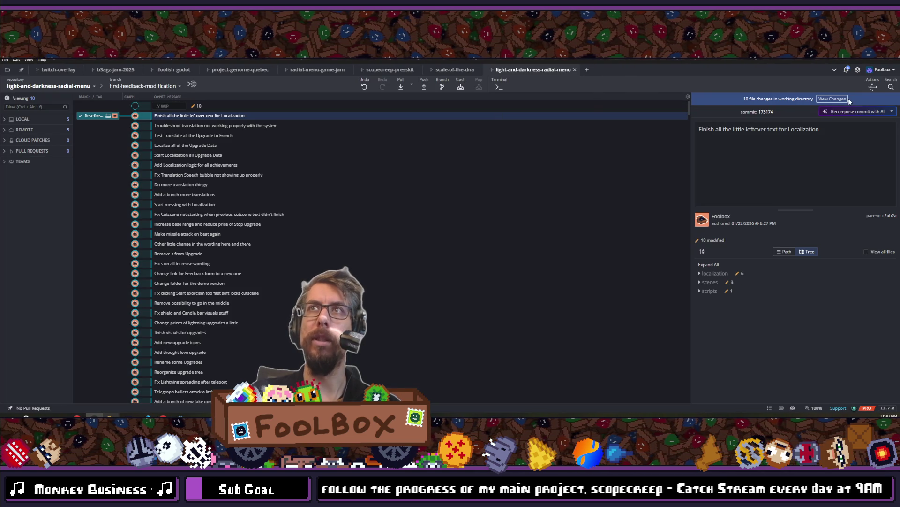
- Stage all 10 files, commit "Make Text Injection for {} work properly with translation", and push
left_click(872, 127)
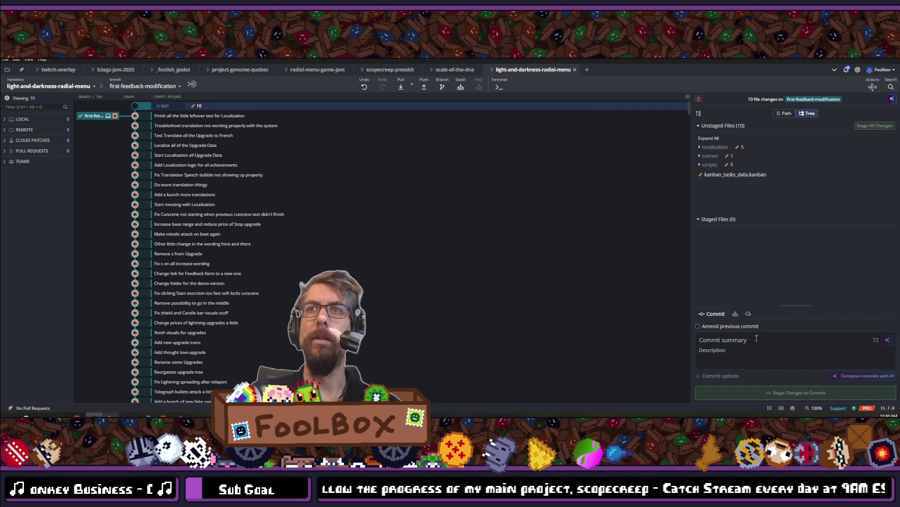
left_click(756, 339)
type("Make ")
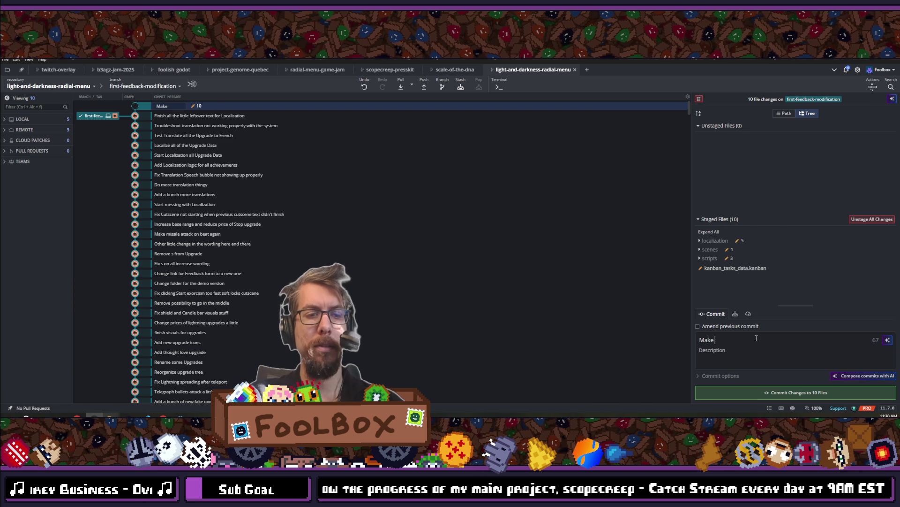
type("Text ")
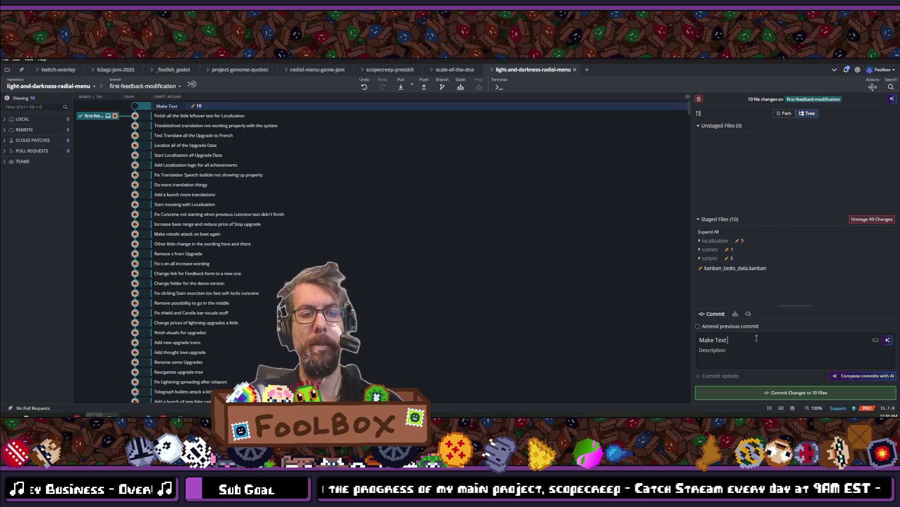
type("Injection for ")
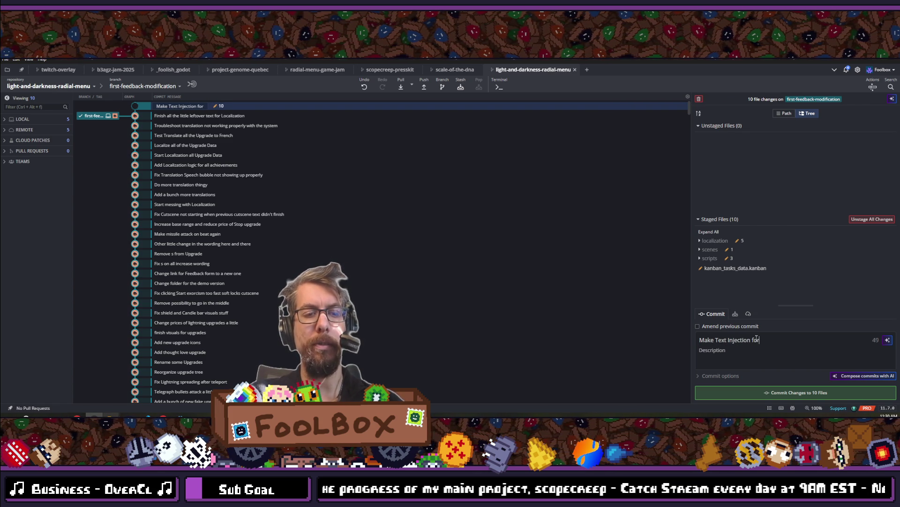
type("{")
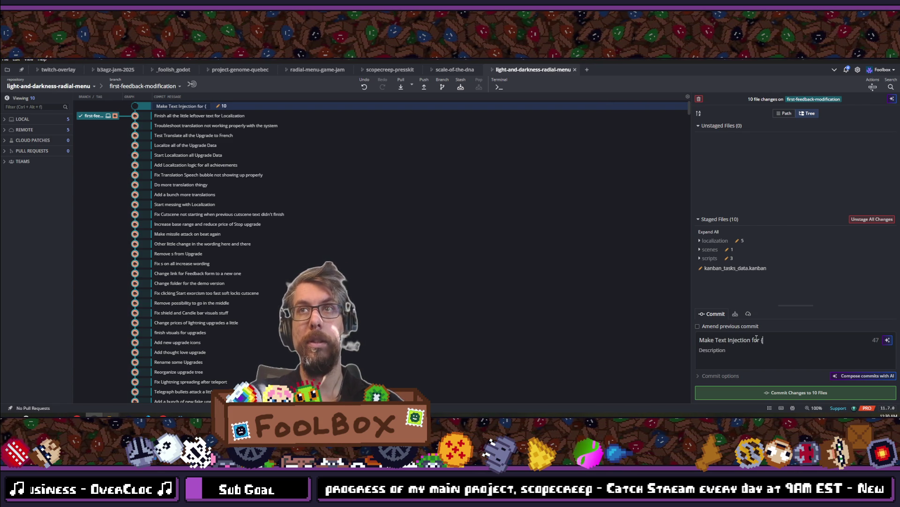
type("} wor")
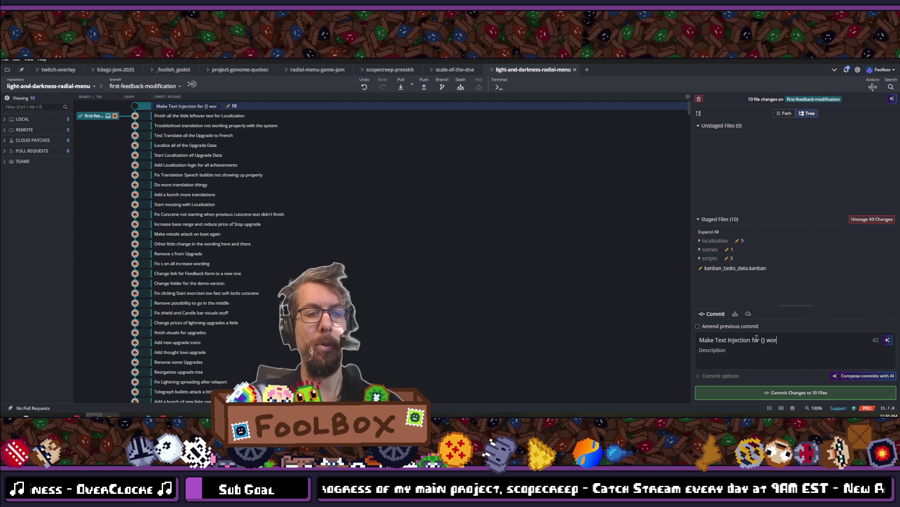
type("k proper")
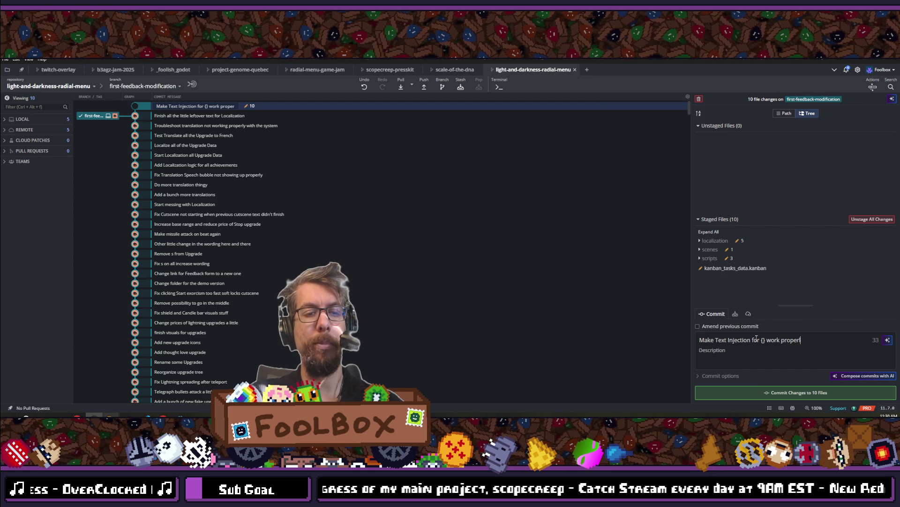
type("ly with tran")
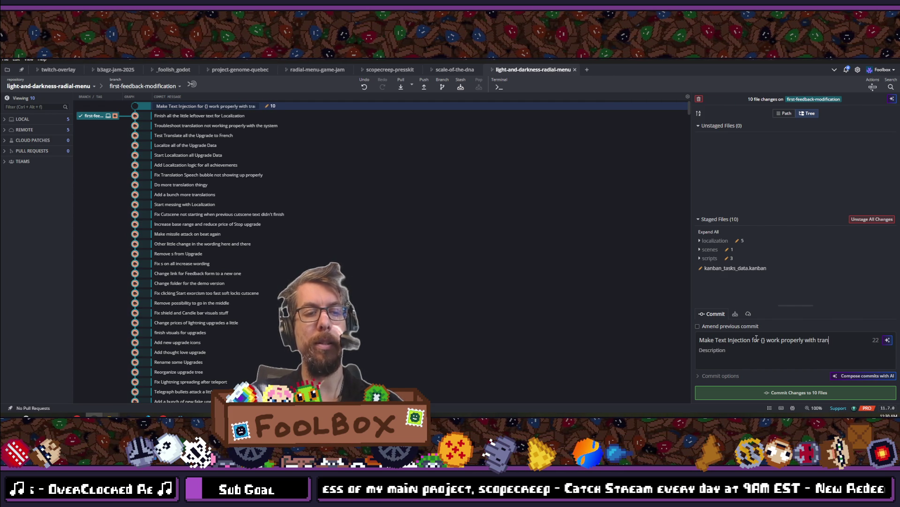
type("slation")
key("ctrl+Return")
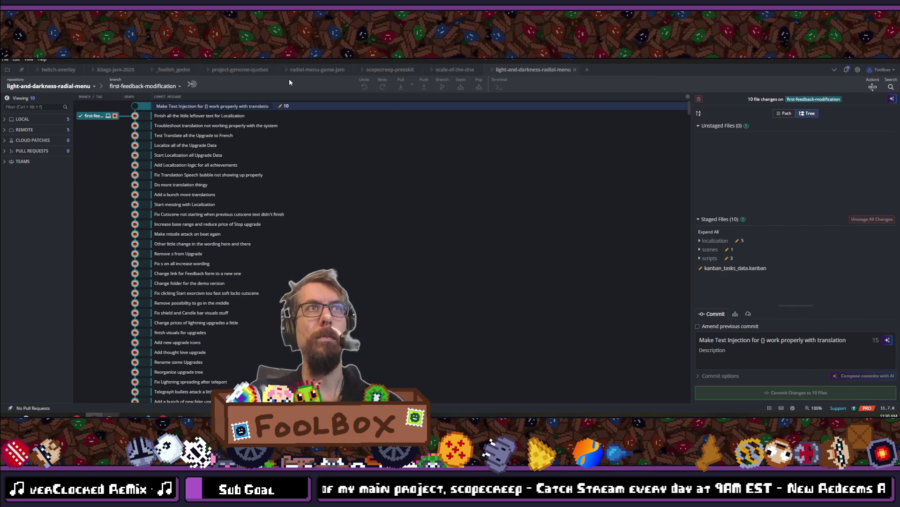
left_click(423, 86)
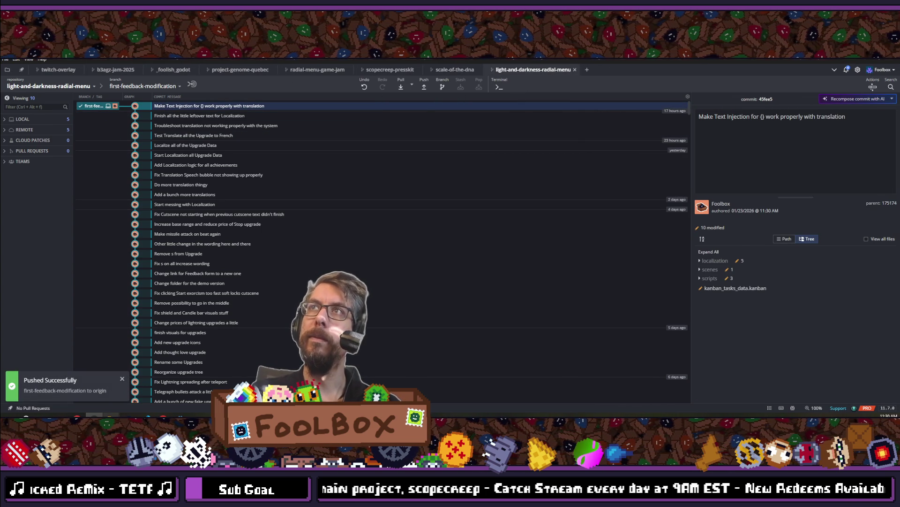
left_click(858, 60)
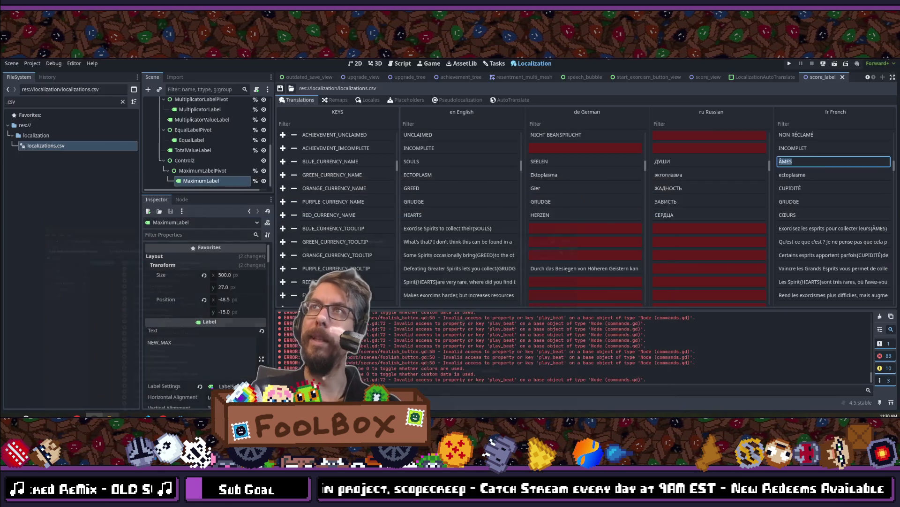
- Scroll from the currency rows down to the French upgrade descriptions and open the burn-bright one
left_click(821, 174)
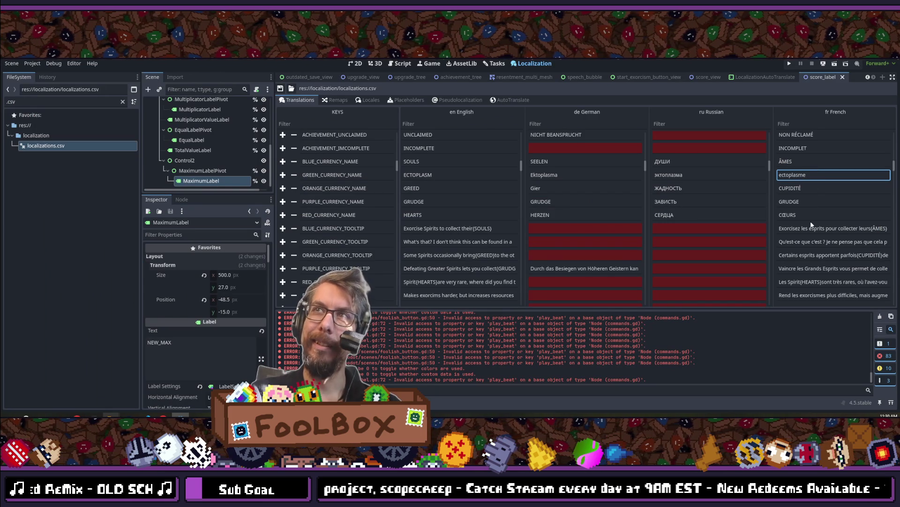
left_click(820, 228)
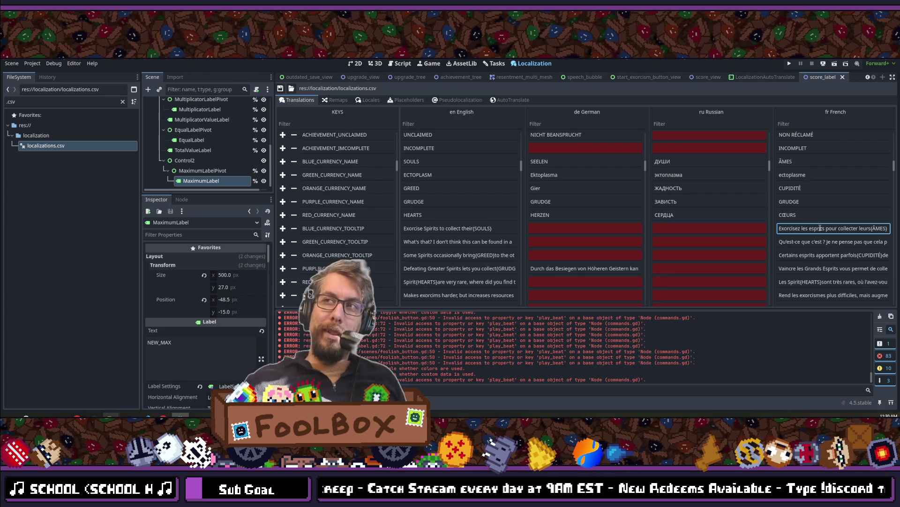
scroll(820, 230, "down", 5)
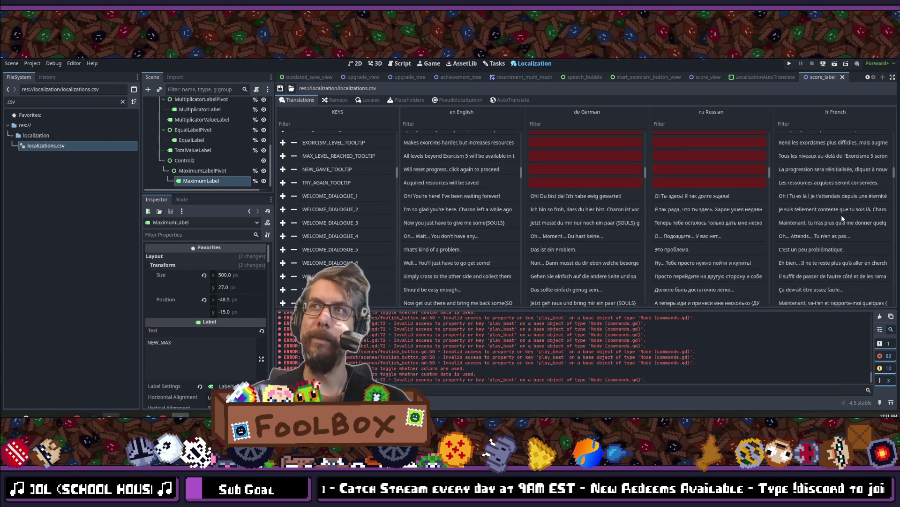
scroll(841, 217, "down", 2)
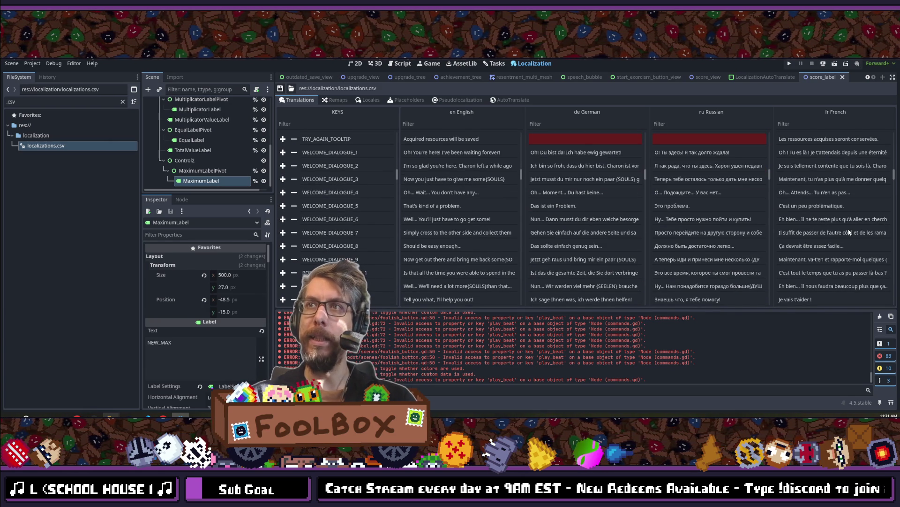
scroll(849, 231, "down", 2)
scroll(849, 232, "down", 4)
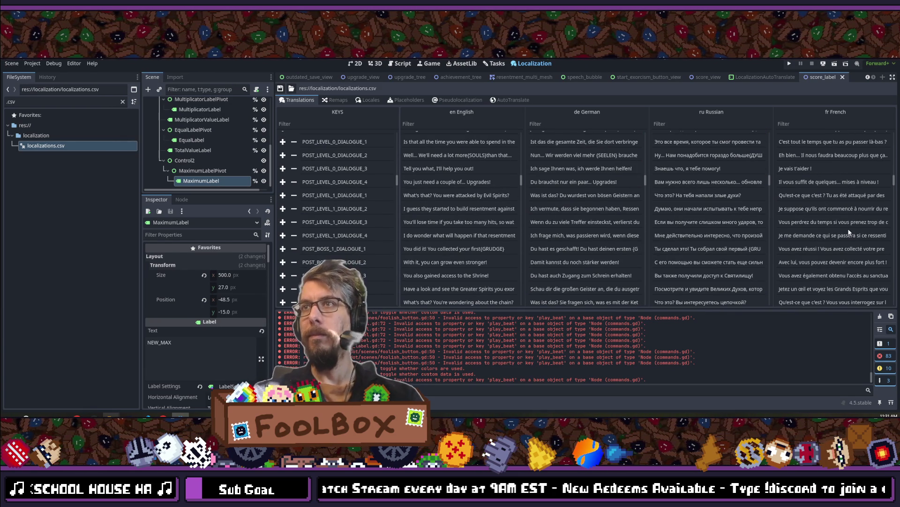
scroll(840, 233, "down", 8)
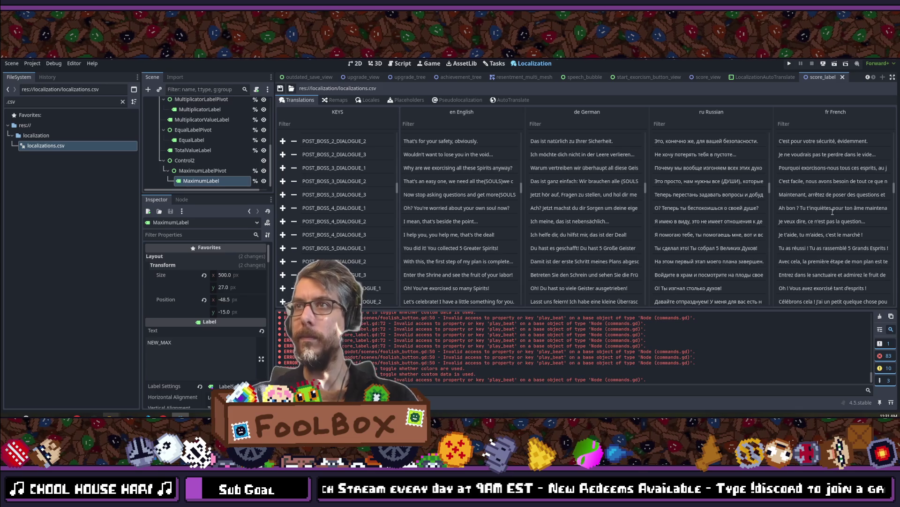
scroll(833, 212, "down", 3)
scroll(833, 211, "down", 20)
scroll(833, 212, "down", 15)
scroll(832, 212, "down", 3)
scroll(832, 212, "up", 1)
scroll(833, 212, "down", 2)
left_click(802, 217)
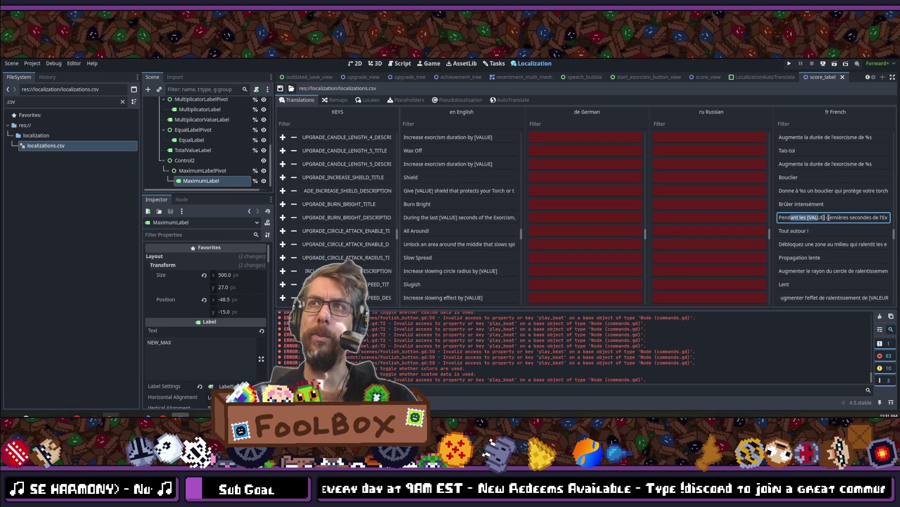
- Inspect the [VALUE] placeholder in the French burn-bright description
double_click(819, 218)
left_click(827, 218)
key("ctrl+a")
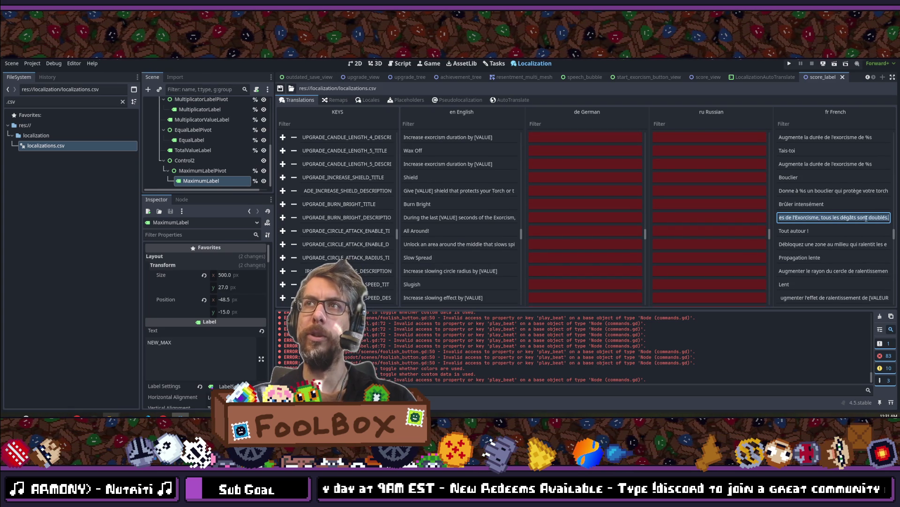
left_click(859, 218)
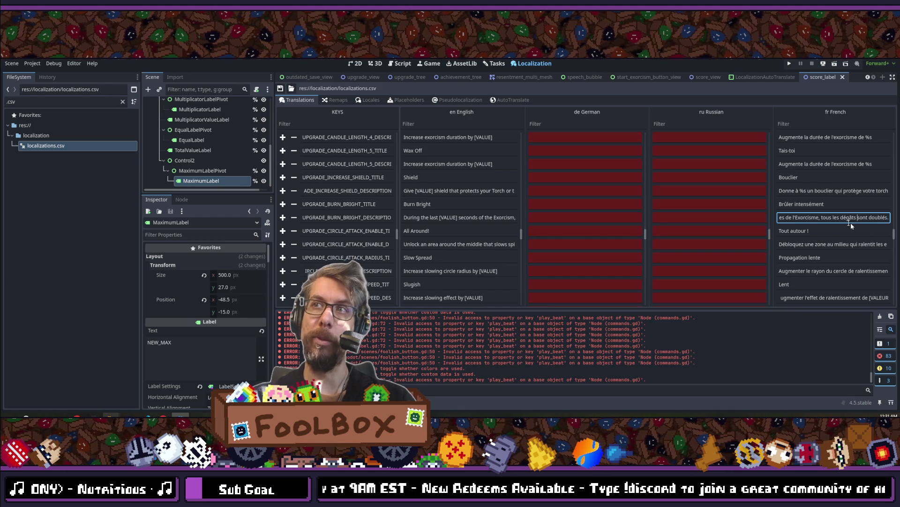
- Review the French circle-radius, circle-speed, ghost-bomb, quantity-multiplier and flee-chance descriptions
scroll(840, 225, "down", 3)
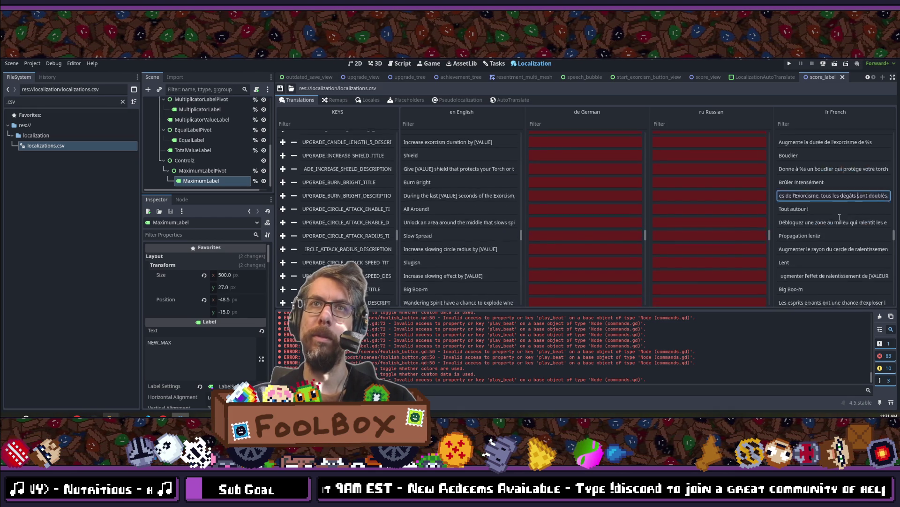
double_click(791, 228)
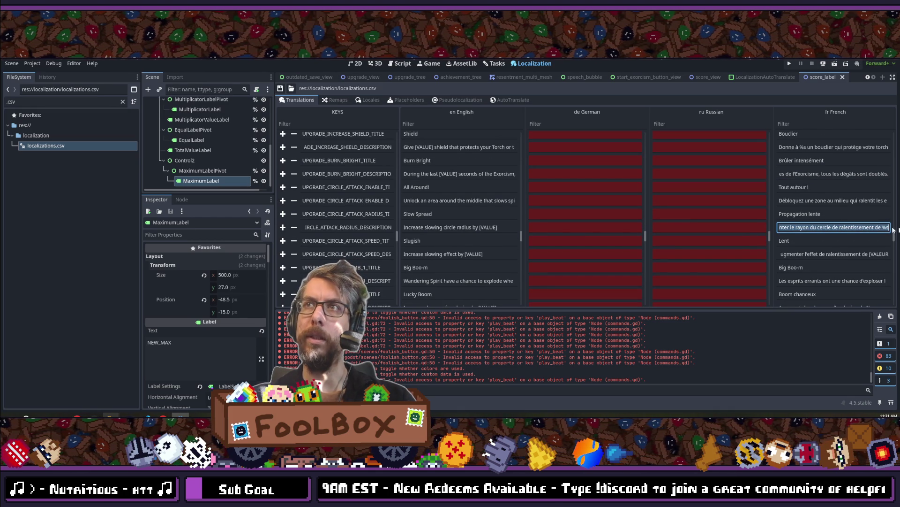
double_click(825, 254)
left_click_drag(779, 253, 892, 253)
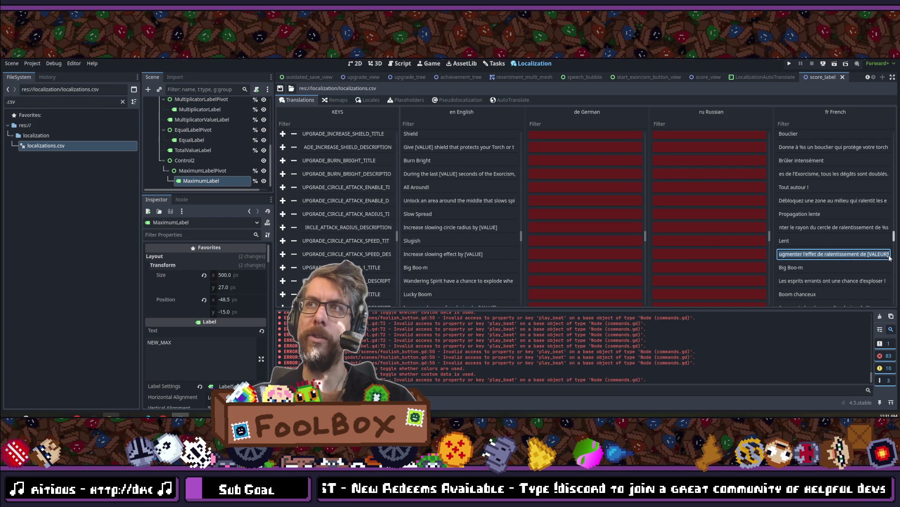
scroll(859, 254, "down", 1)
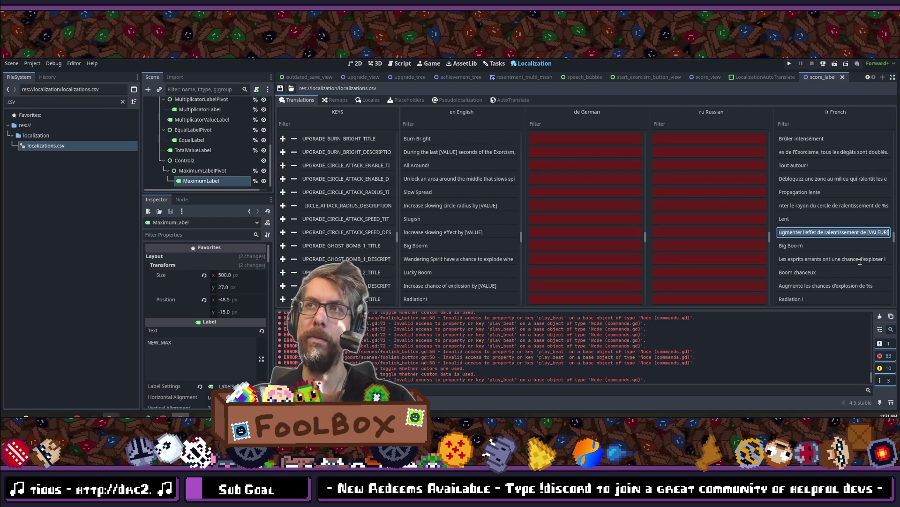
left_click(795, 260)
left_click_drag(795, 260, 780, 261)
scroll(812, 277, "down", 2)
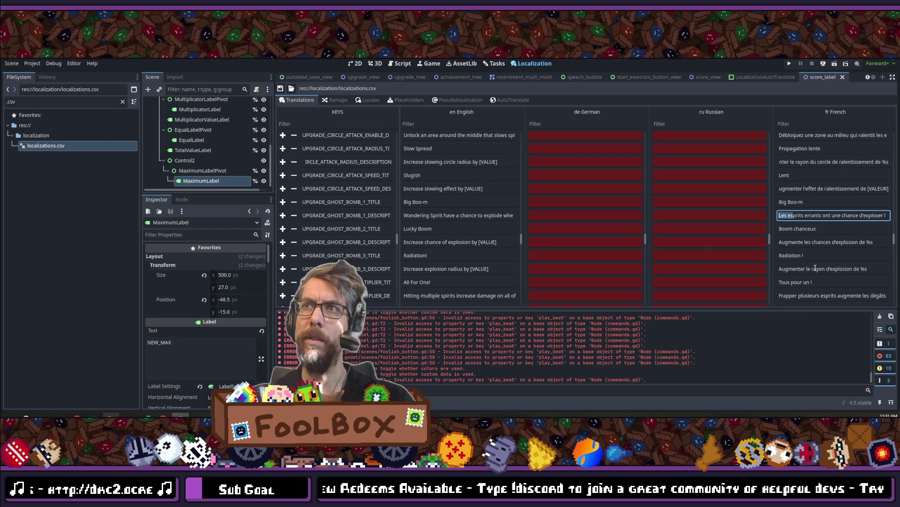
scroll(819, 271, "down", 1)
double_click(818, 273)
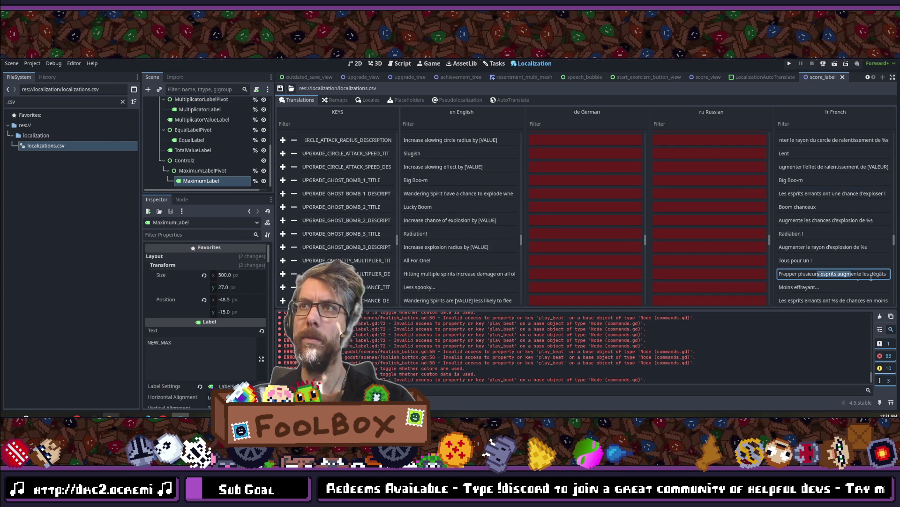
scroll(810, 272, "down", 3)
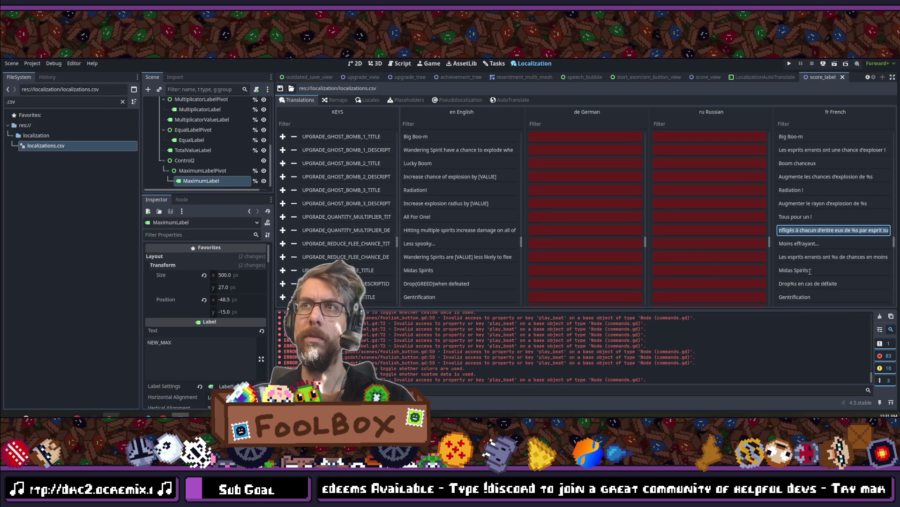
double_click(836, 256)
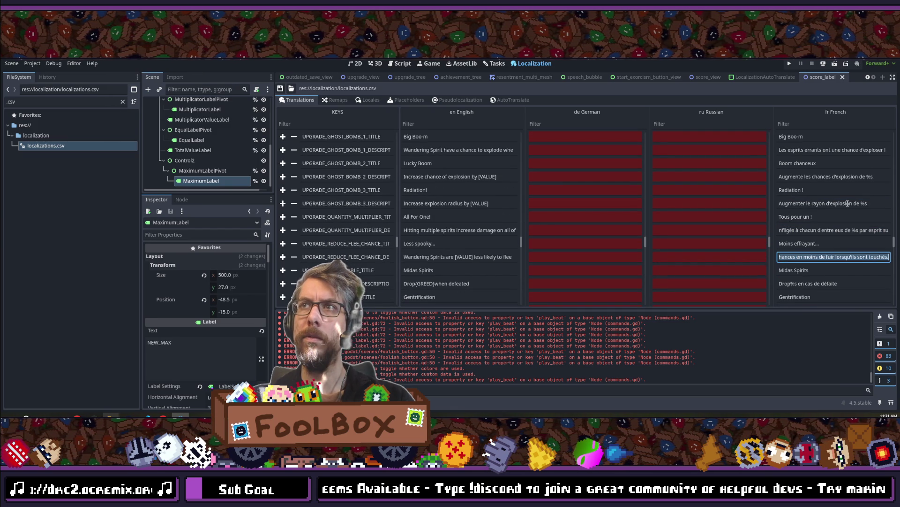
scroll(839, 216, "up", 8)
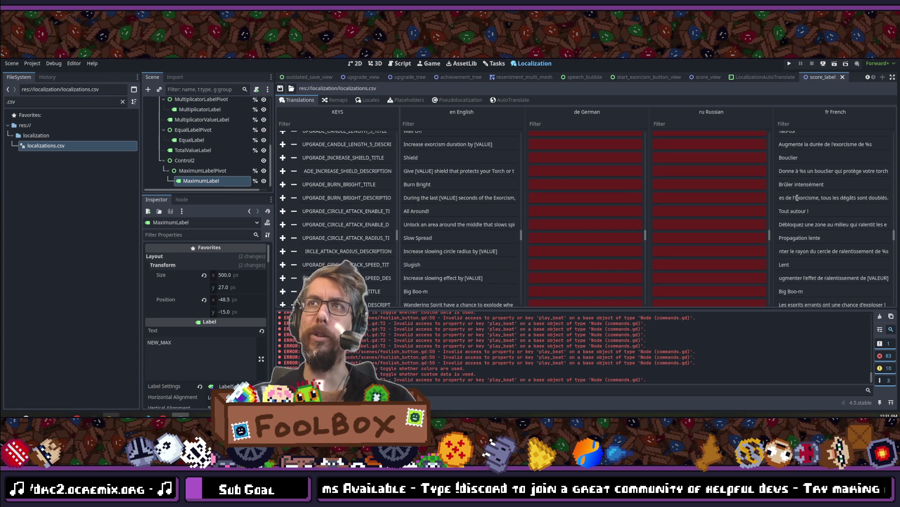
- Compare the shield's %s and select VALEUR in the first French candle-length description
double_click(797, 198)
double_click(800, 171)
left_click_drag(796, 171, 834, 171)
scroll(824, 192, "up", 6)
scroll(824, 197, "up", 3)
left_click(816, 194)
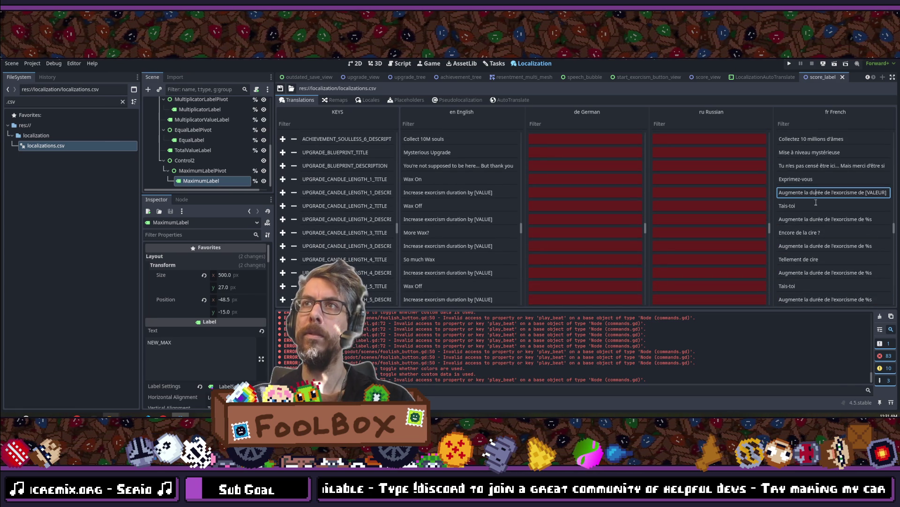
scroll(809, 206, "up", 2)
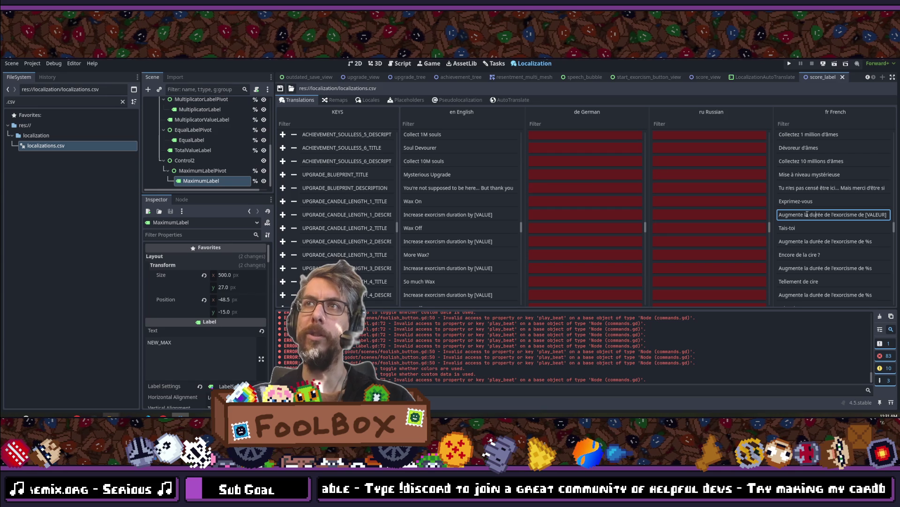
left_click_drag(805, 215, 888, 215)
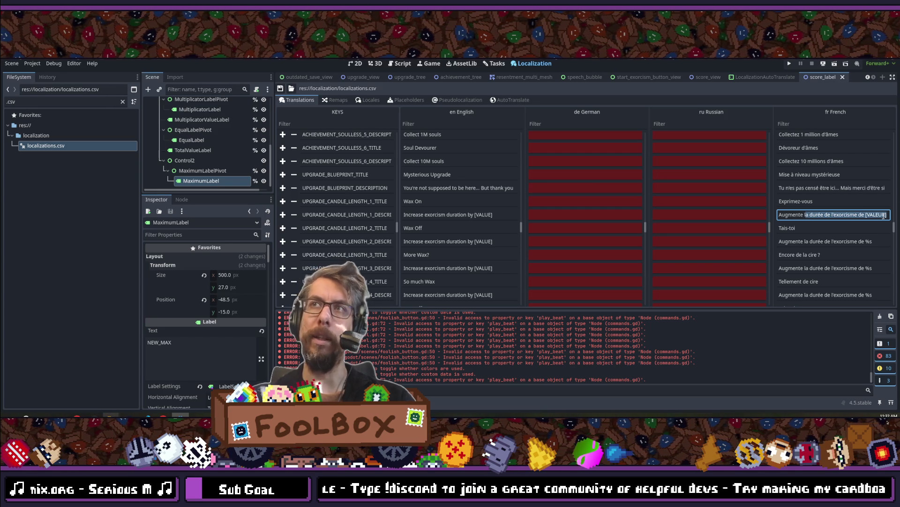
scroll(877, 212, "down", 2)
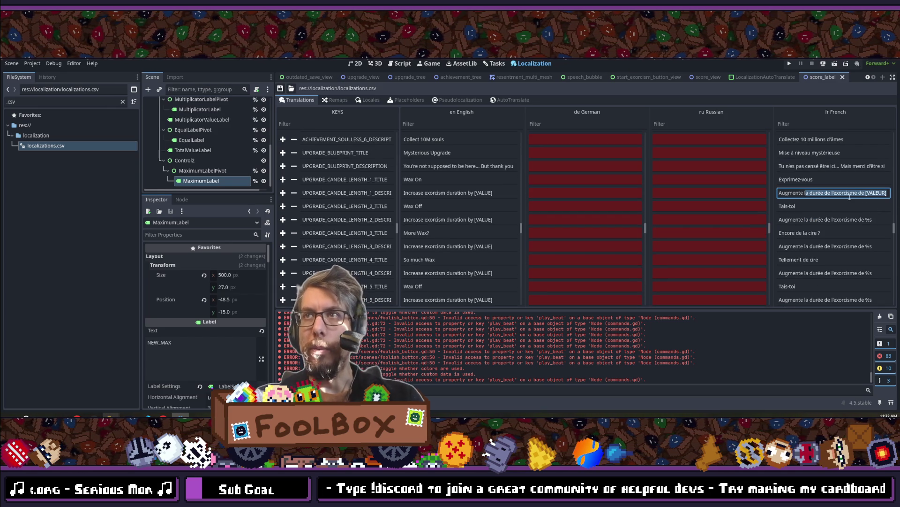
scroll(850, 197, "up", 2)
double_click(875, 214)
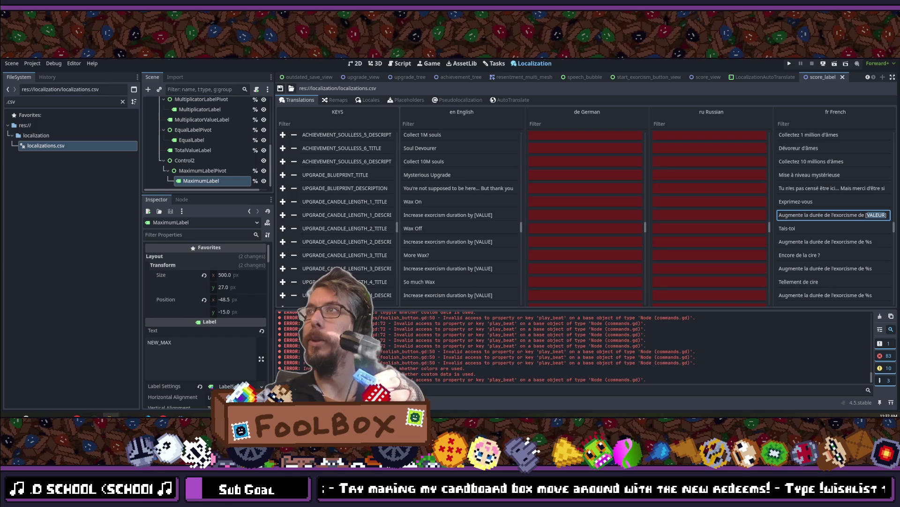
left_click_drag(584, 154, 424, 131)
double_click(441, 118)
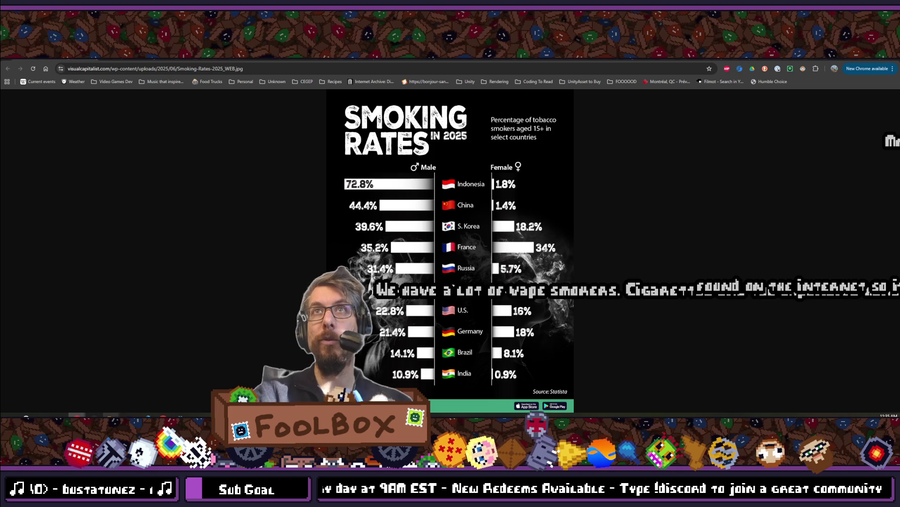
key("alt+Tab")
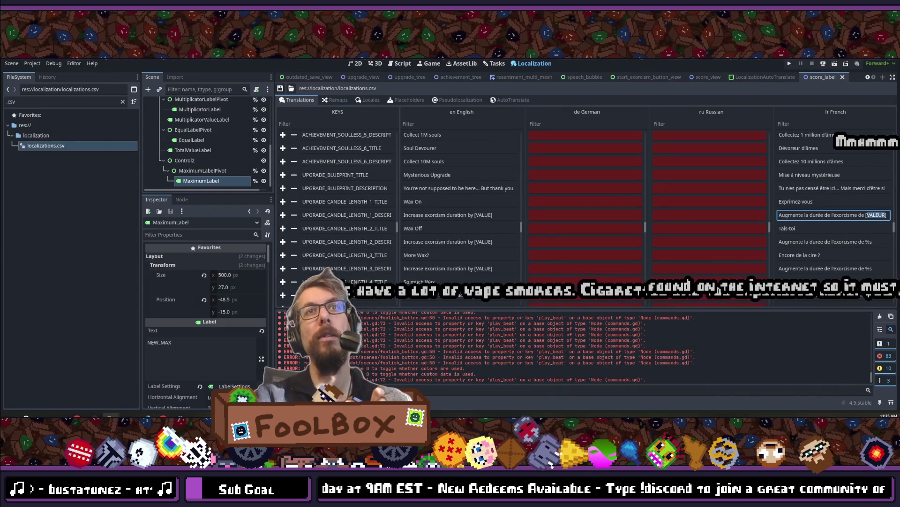
left_click(839, 226)
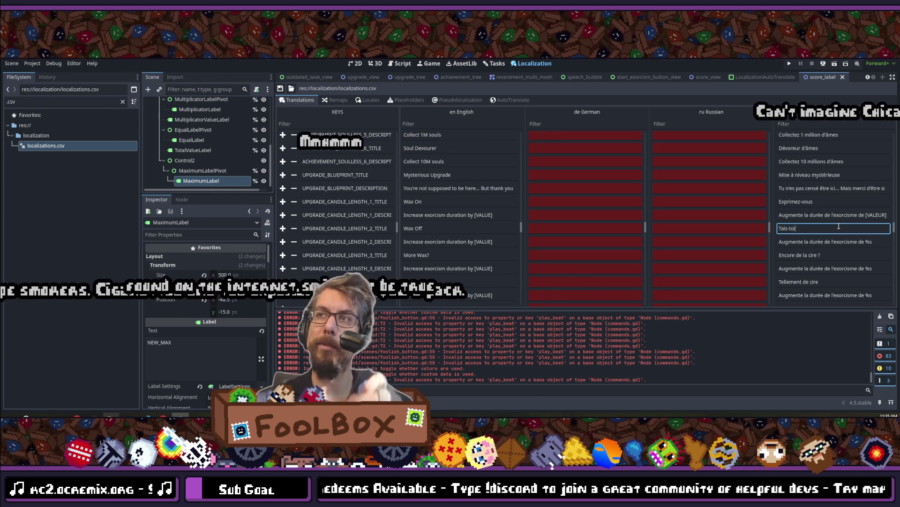
scroll(840, 233, "down", 1)
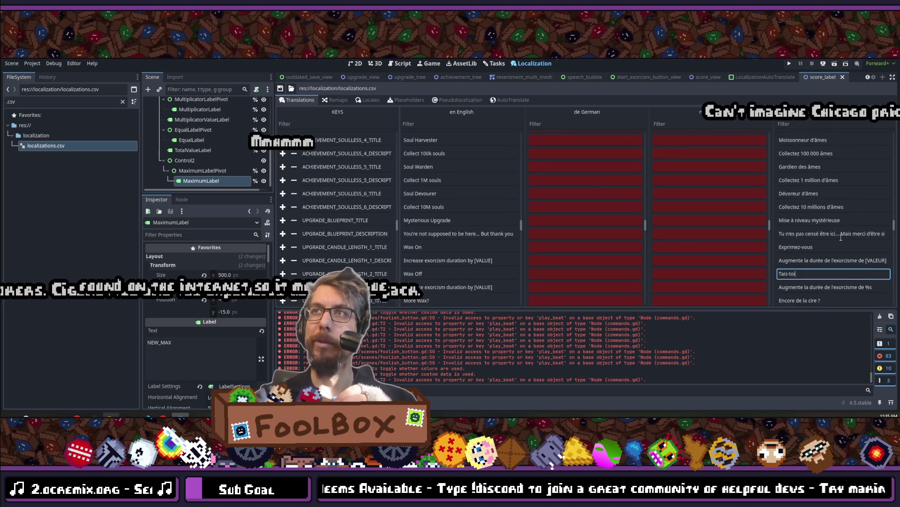
scroll(841, 237, "up", 4)
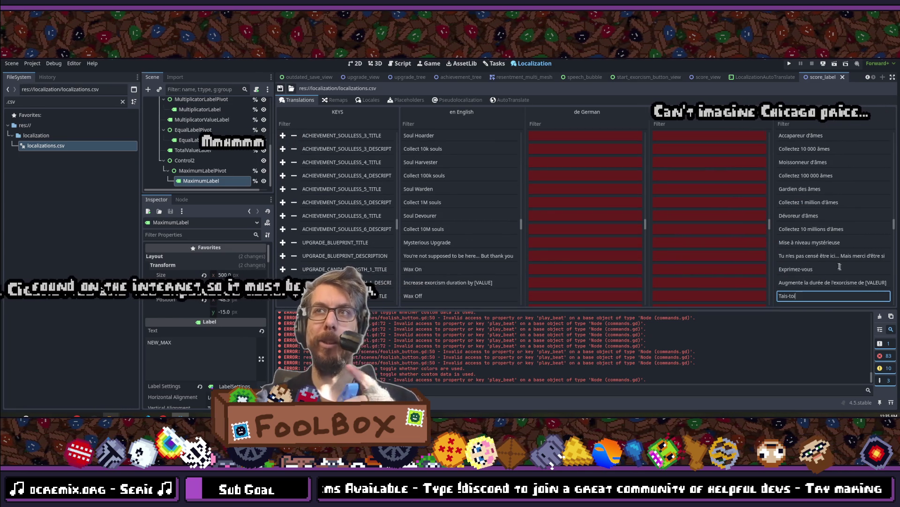
double_click(827, 255)
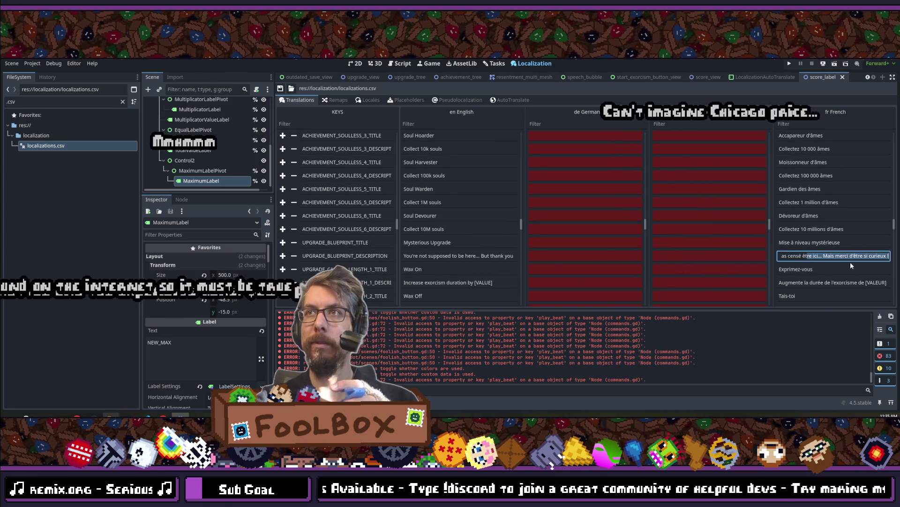
key("Home")
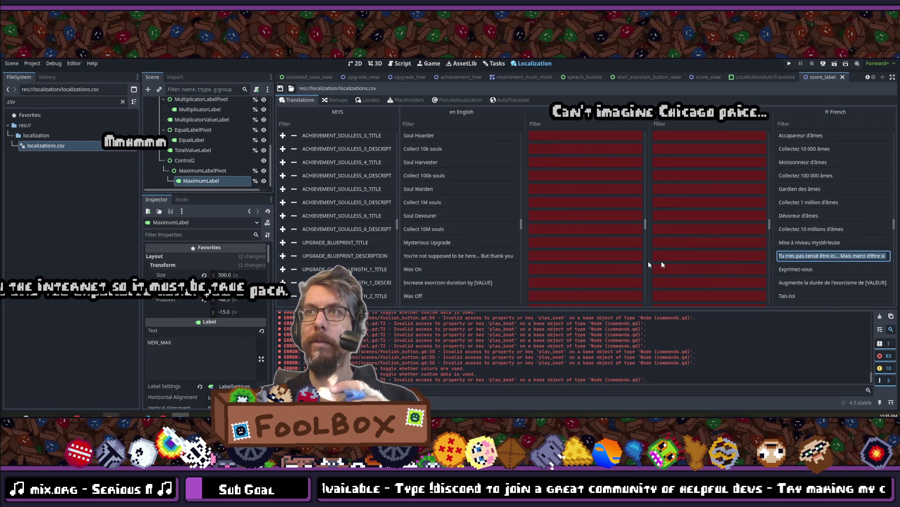
double_click(405, 257)
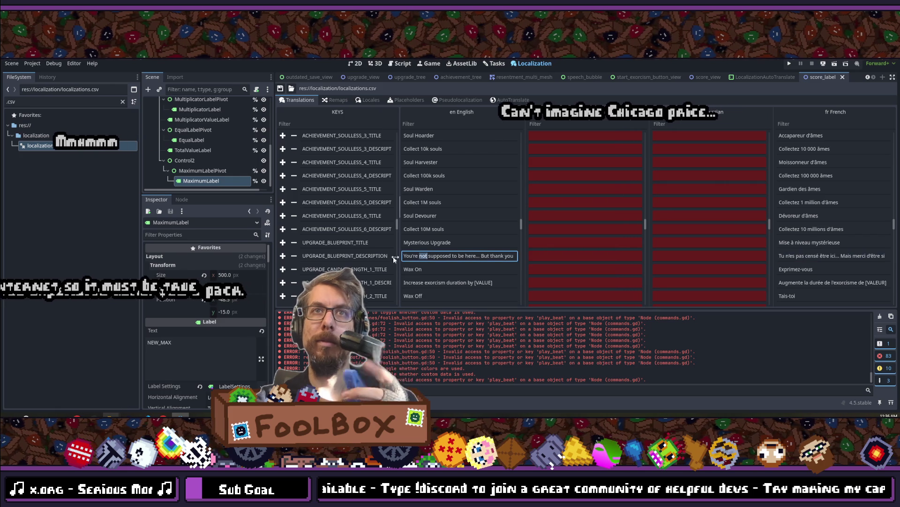
left_click_drag(405, 256, 534, 256)
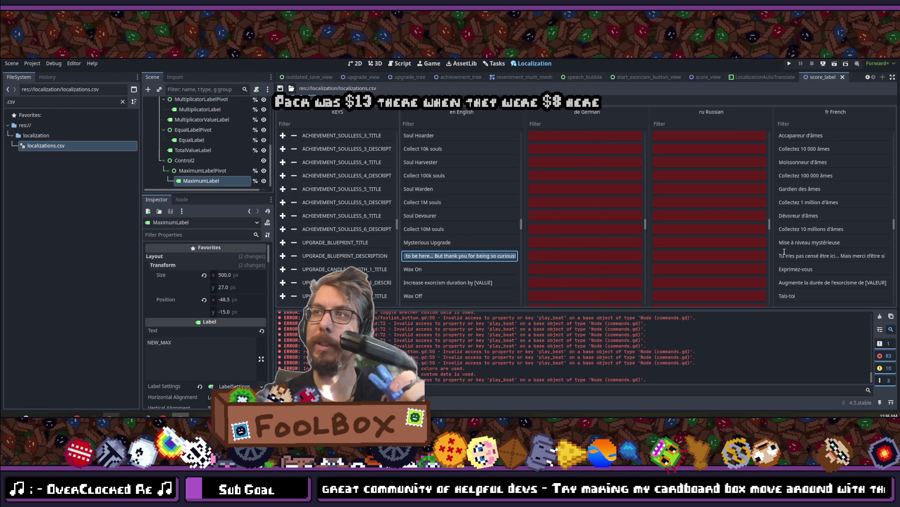
- Move from the French blueprint description up to ACHIEVEMENT_LASERS_TITLE's PEW PEW PEW and POUF POUF POUF cells
scroll(702, 252, "down", 2)
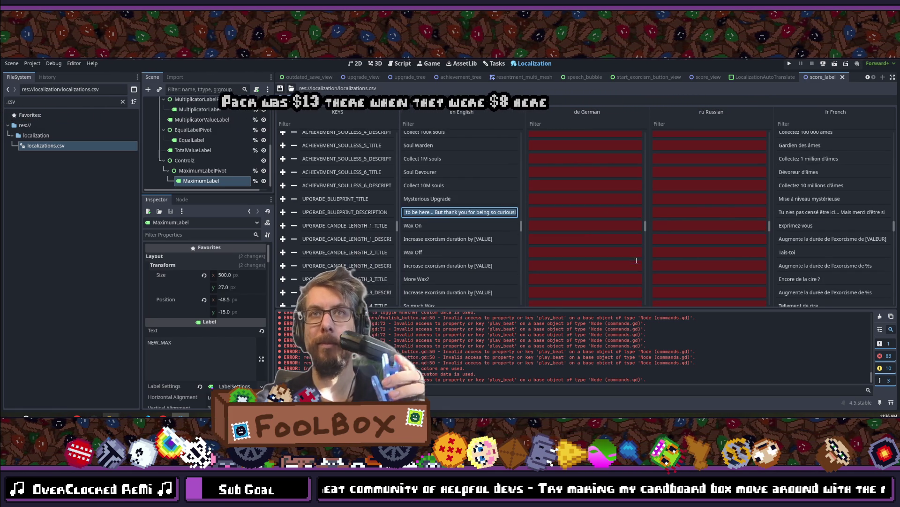
left_click(811, 212)
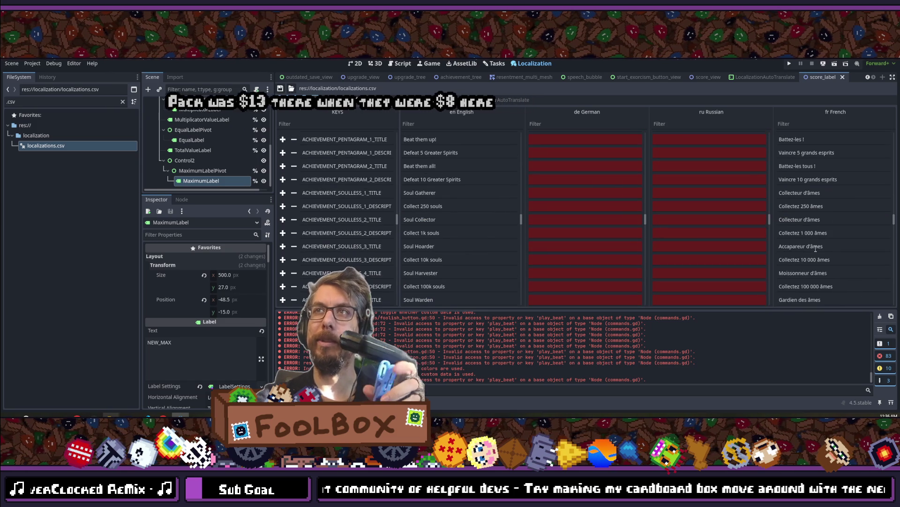
scroll(814, 234, "up", 10)
scroll(813, 248, "up", 3)
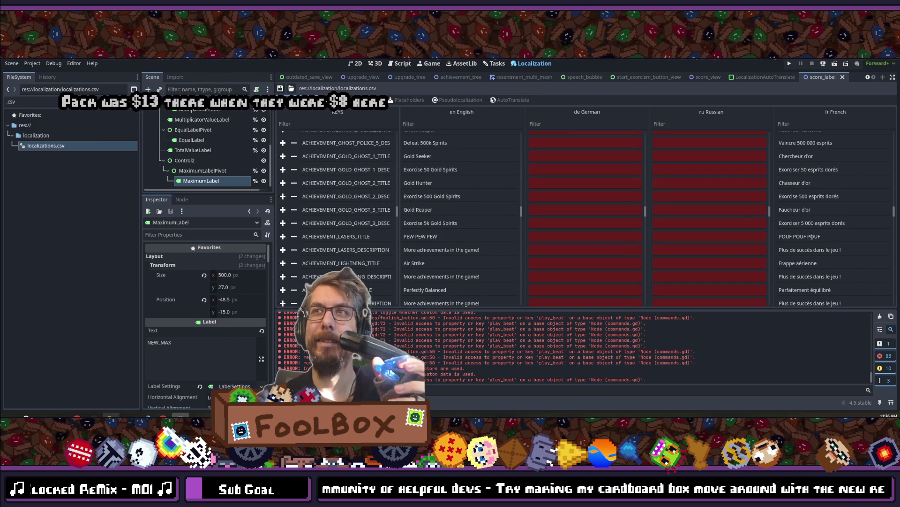
left_click(812, 236)
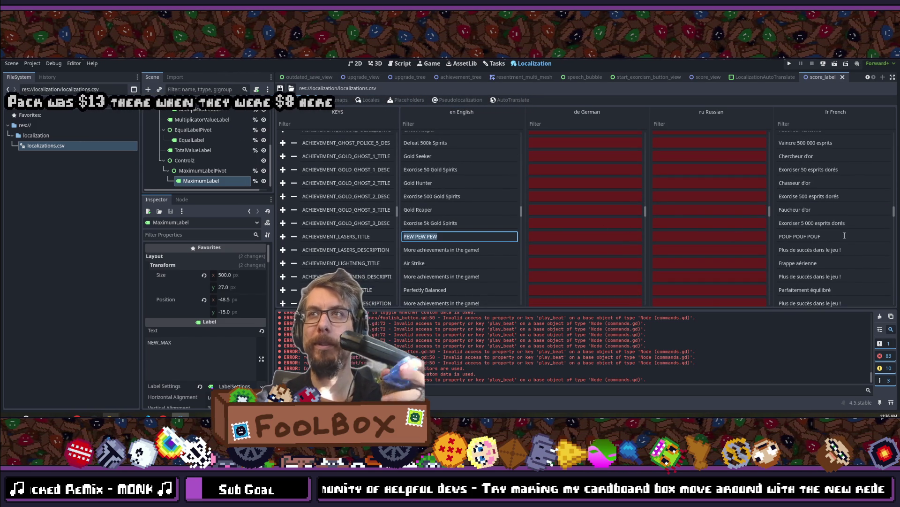
left_click(812, 236)
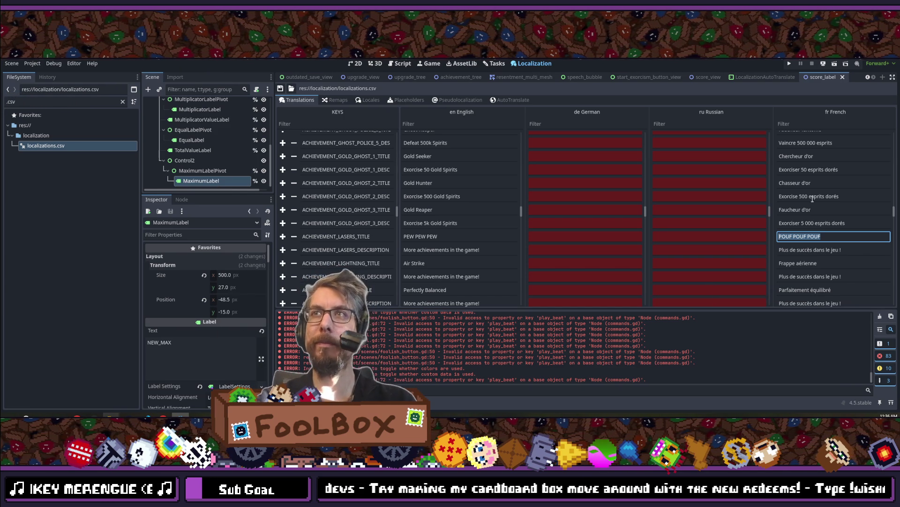
scroll(813, 191, "up", 2)
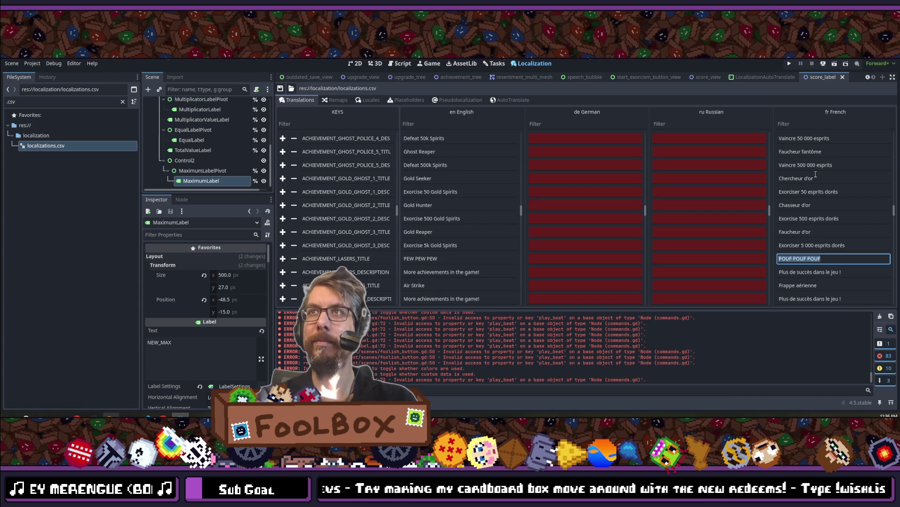
scroll(830, 203, "up", 2)
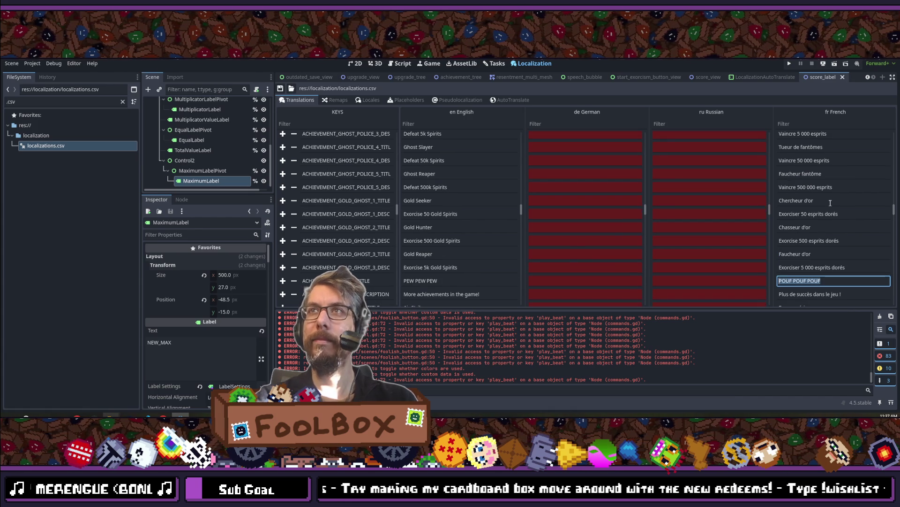
scroll(830, 202, "up", 2)
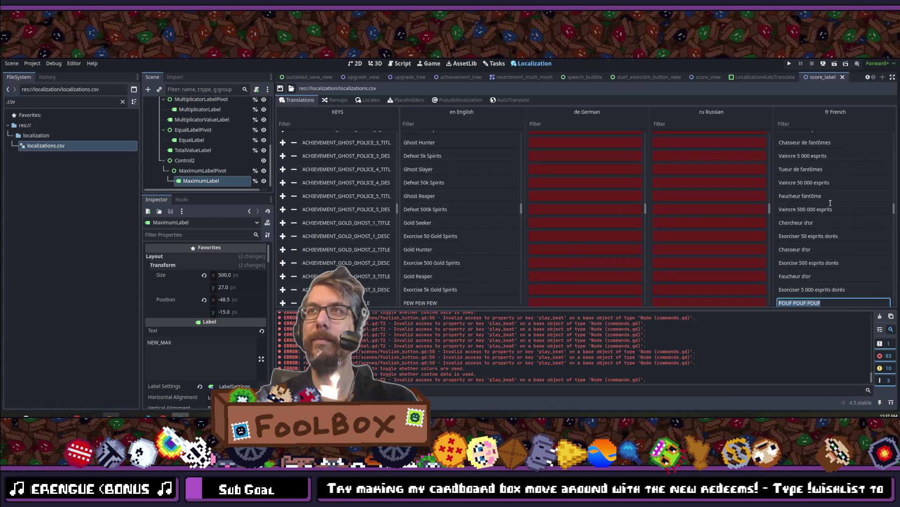
scroll(830, 203, "up", 2)
scroll(830, 203, "up", 10)
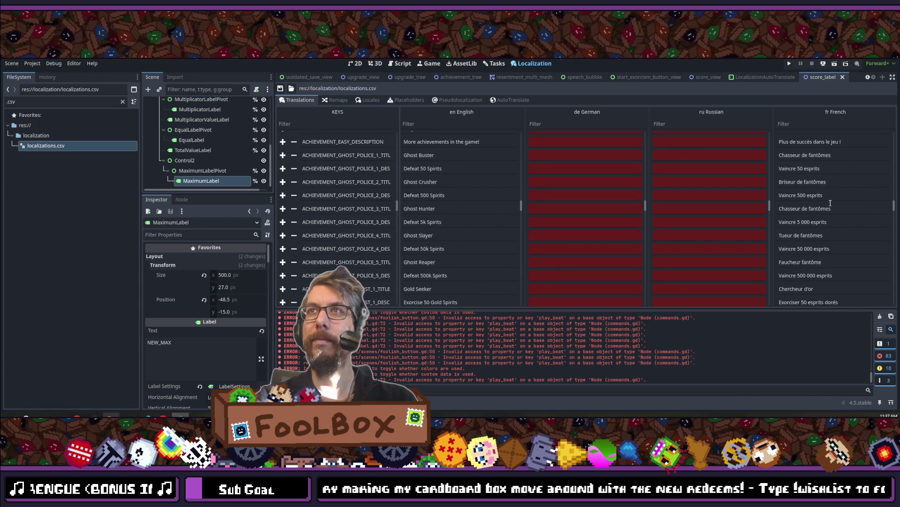
scroll(830, 203, "up", 8)
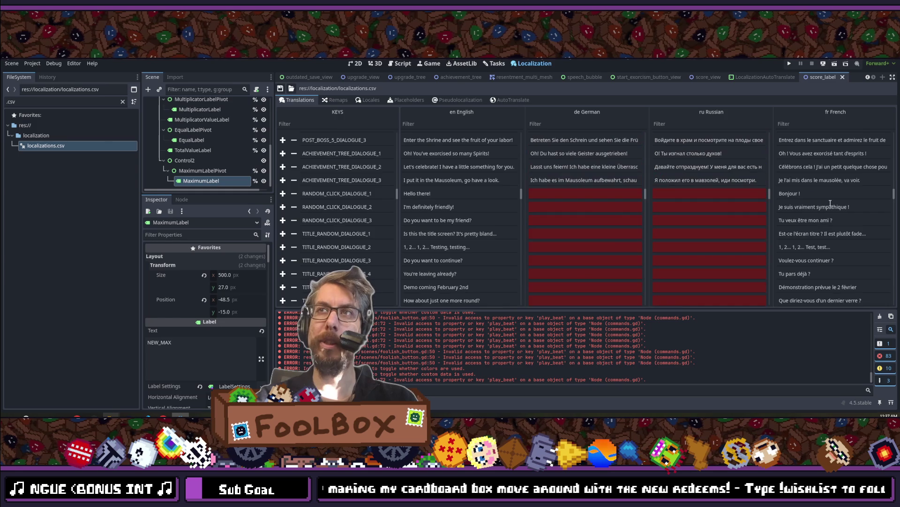
scroll(830, 203, "up", 10)
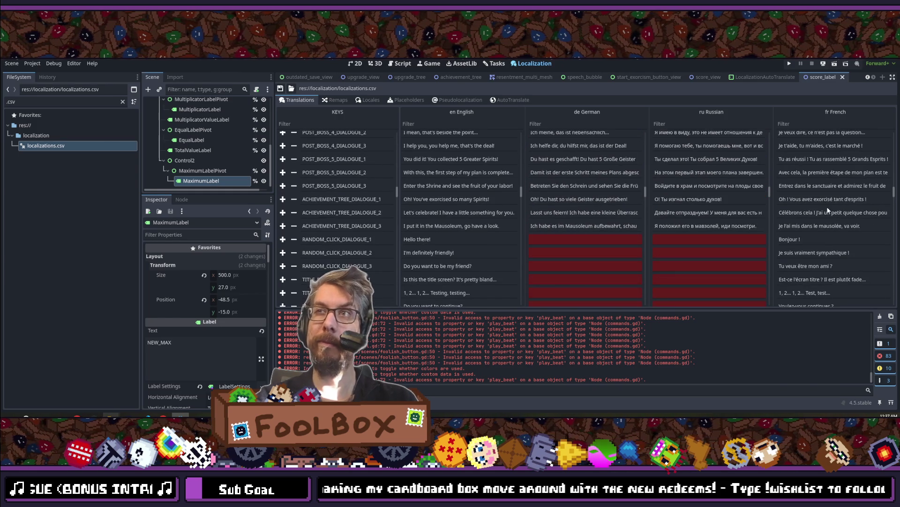
scroll(824, 211, "down", 5)
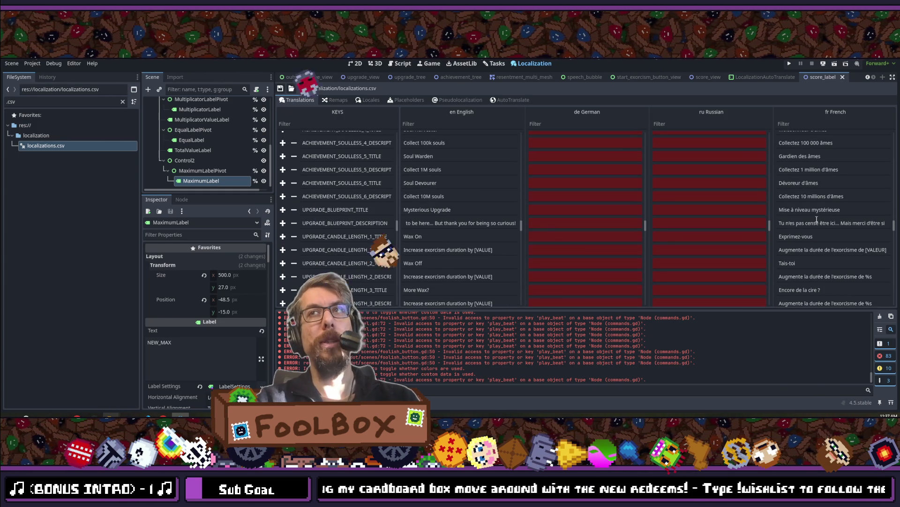
scroll(817, 220, "down", 1)
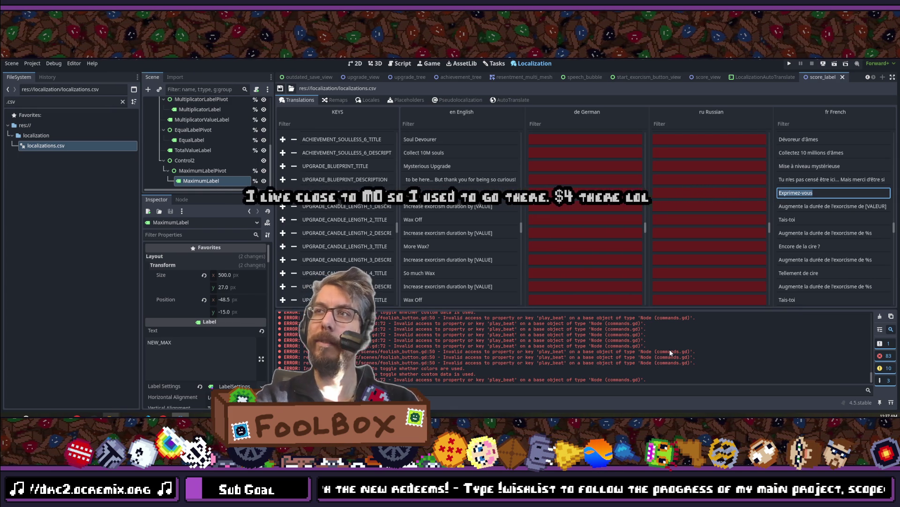
scroll(776, 248, "down", 3)
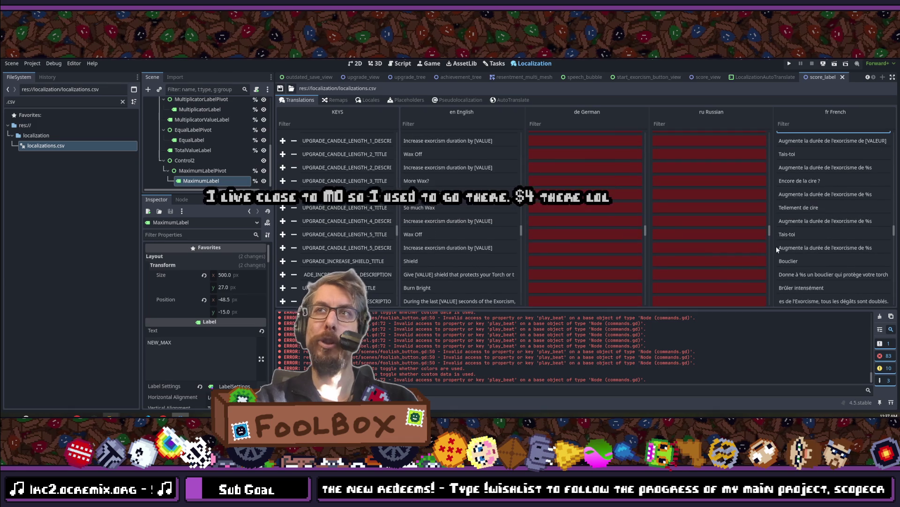
scroll(768, 253, "down", 2)
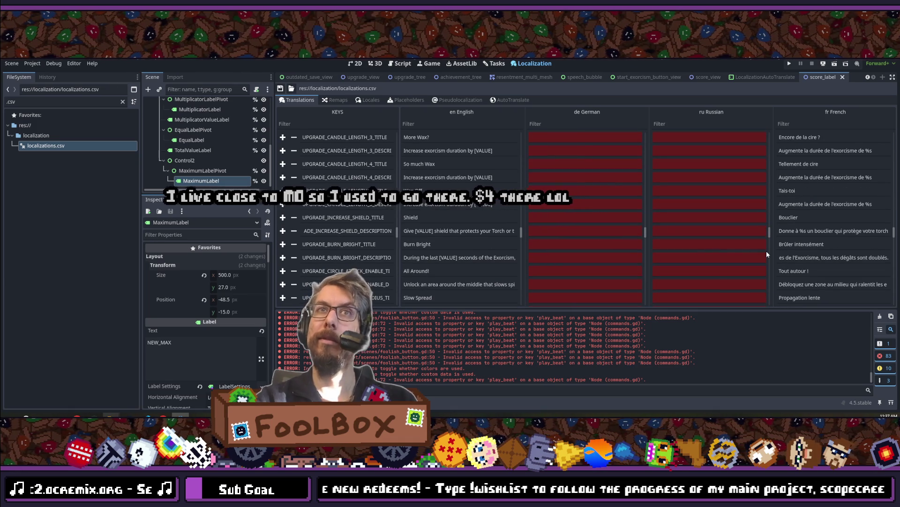
scroll(766, 254, "down", 1)
scroll(766, 254, "down", 1)
scroll(767, 254, "up", 1)
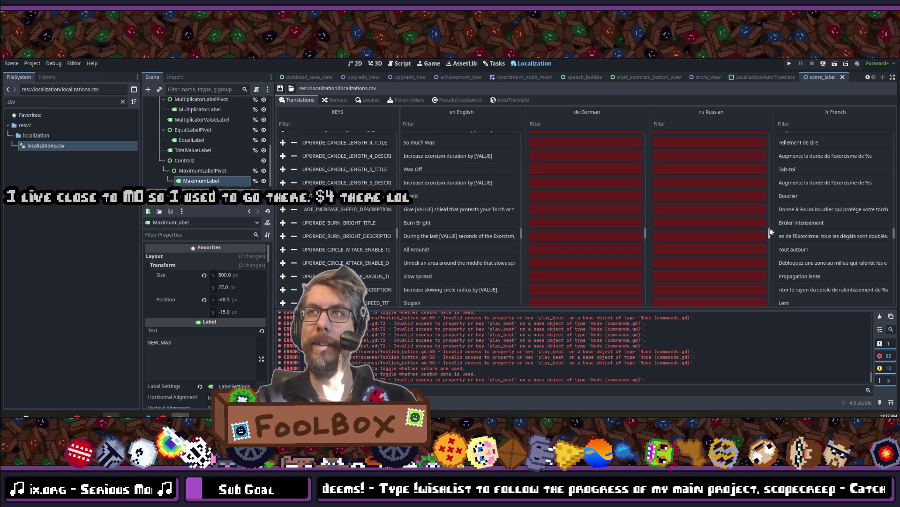
scroll(428, 204, "down", 4)
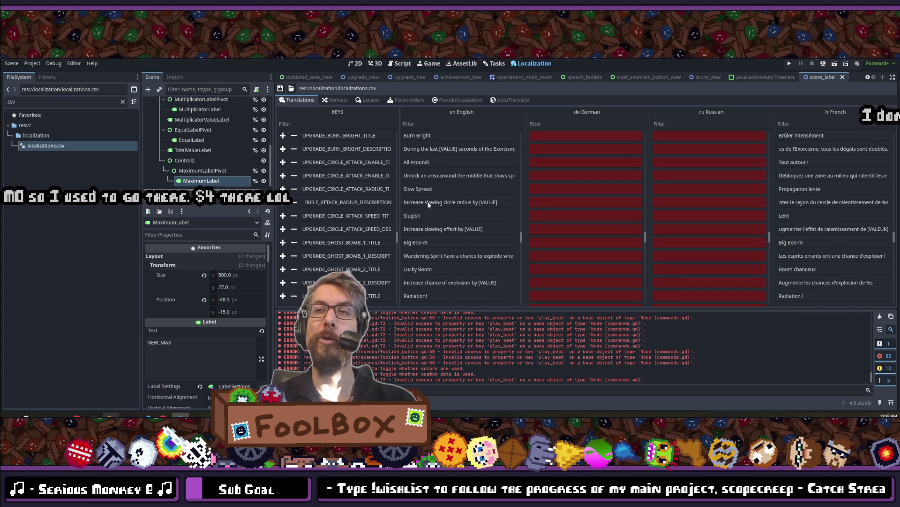
scroll(428, 205, "down", 10)
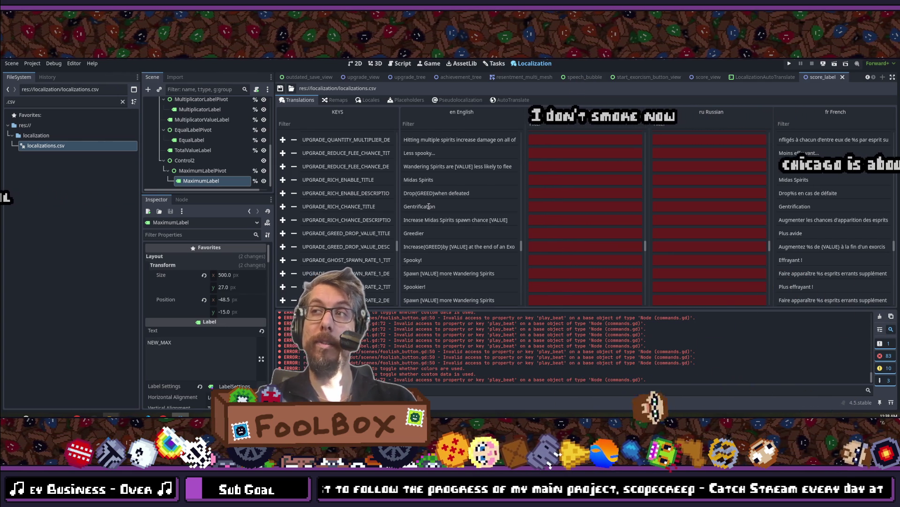
scroll(429, 206, "down", 1)
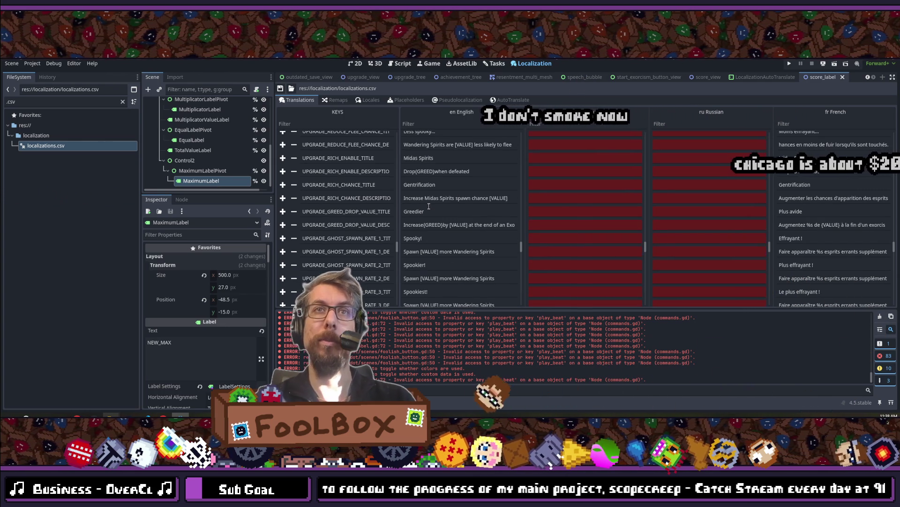
scroll(429, 206, "down", 2)
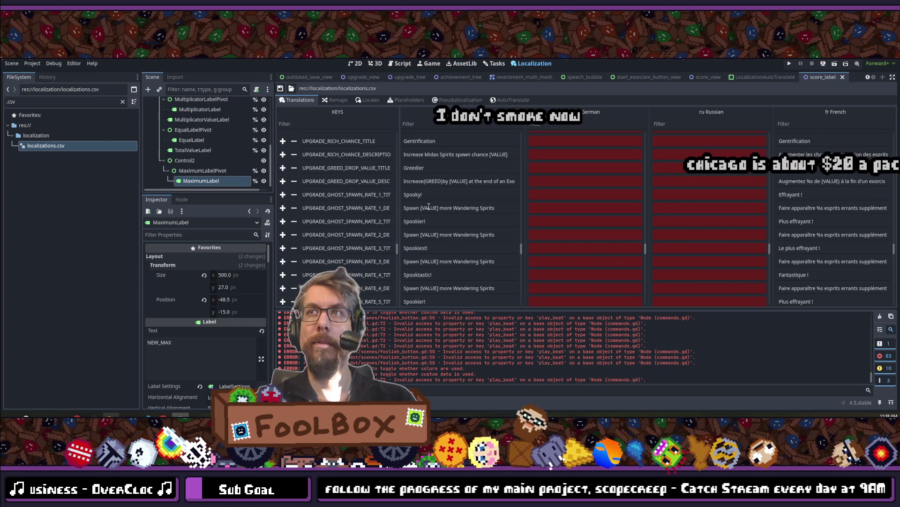
scroll(428, 206, "down", 3)
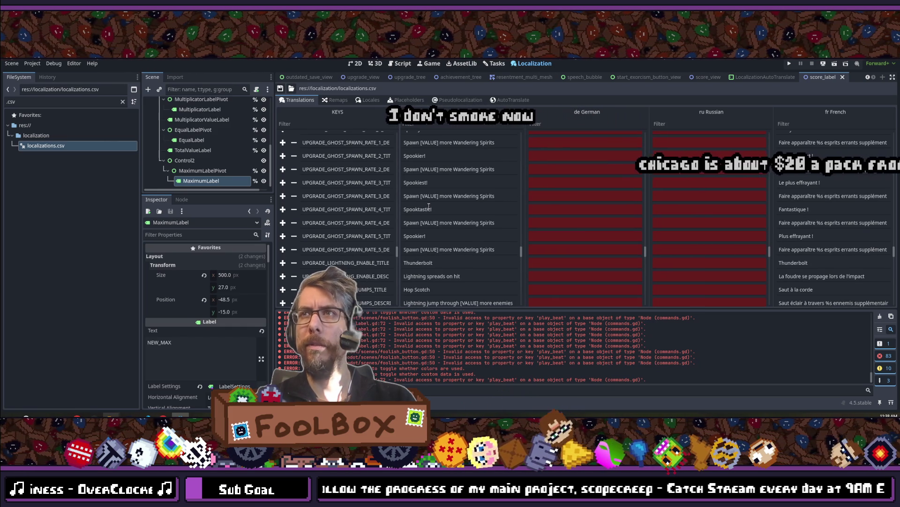
scroll(429, 207, "down", 2)
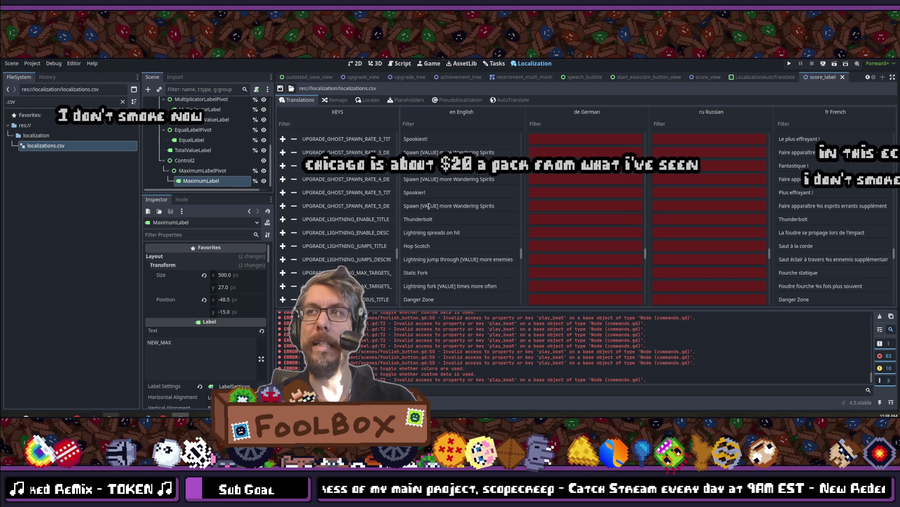
scroll(429, 207, "down", 2)
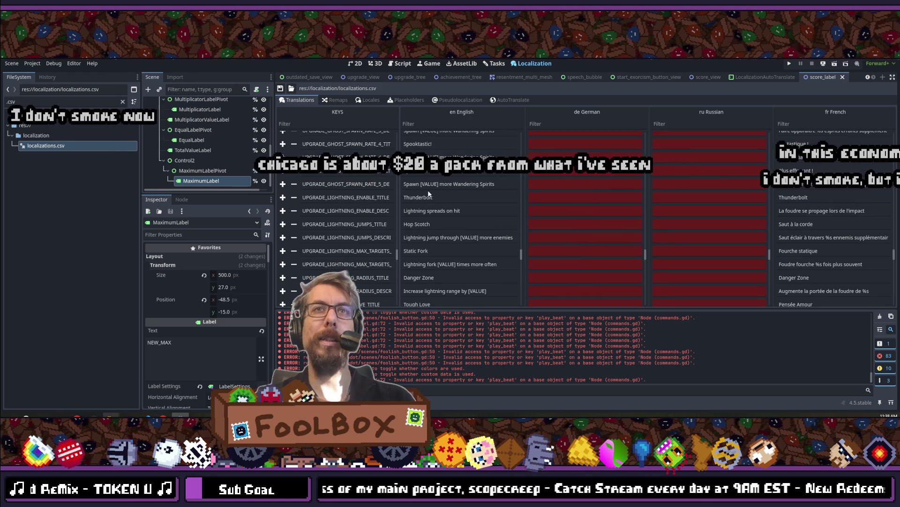
scroll(428, 202, "down", 3)
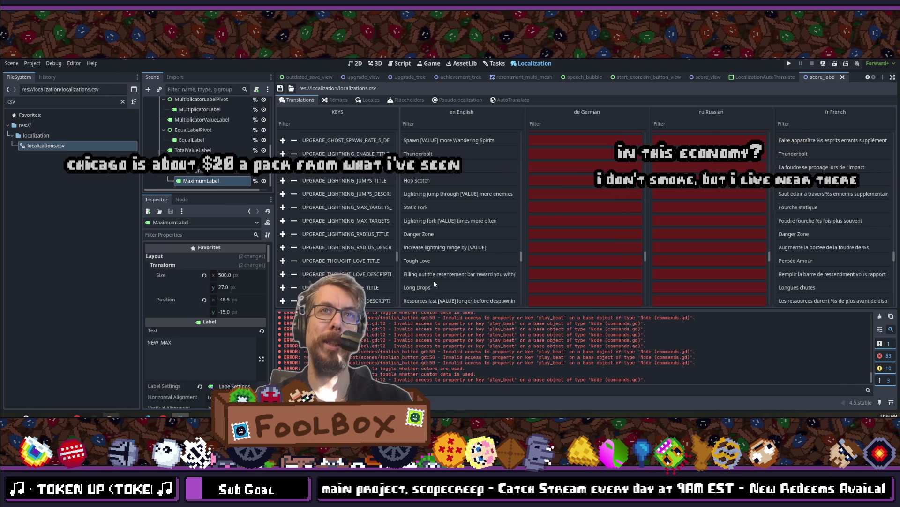
scroll(433, 280, "down", 1)
scroll(445, 253, "down", 1)
double_click(456, 230)
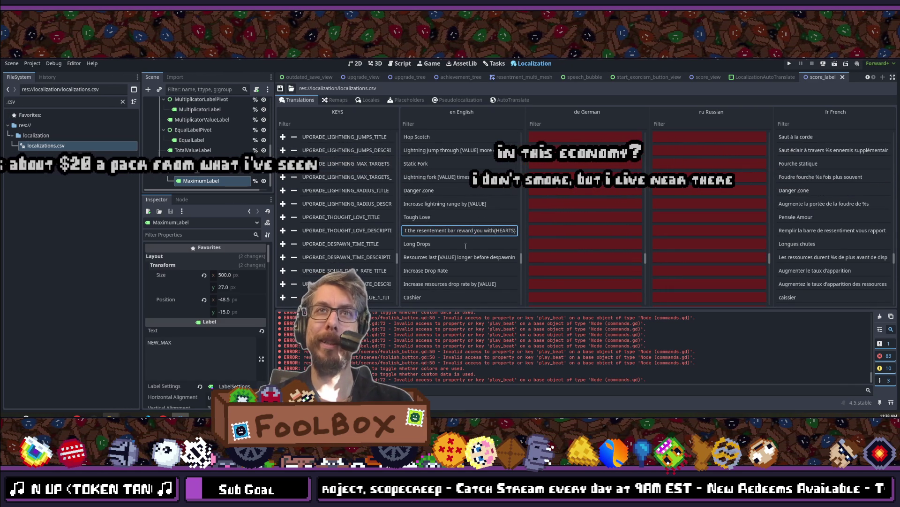
- Check the English resources drop rate description, scroll past the missile and beam upgrades, and switch to VS Code
key("Return")
scroll(463, 240, "down", 2)
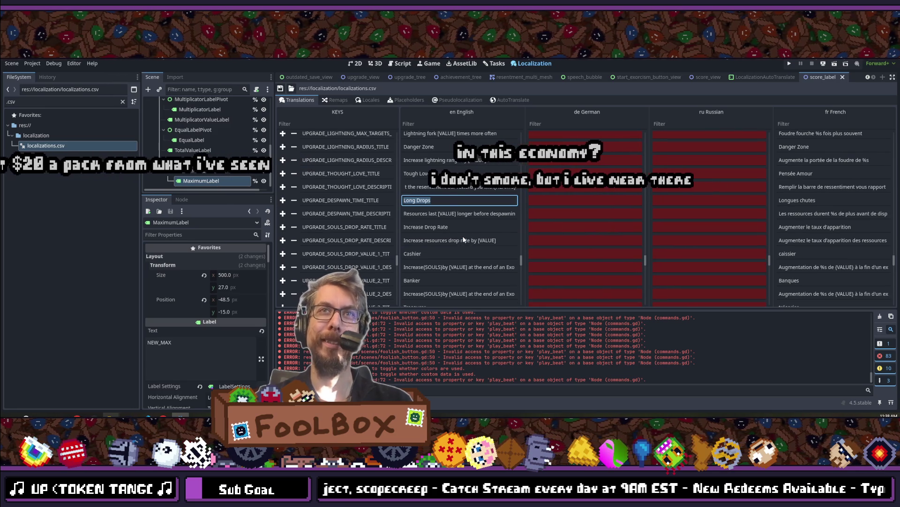
double_click(463, 240)
scroll(464, 235, "down", 2)
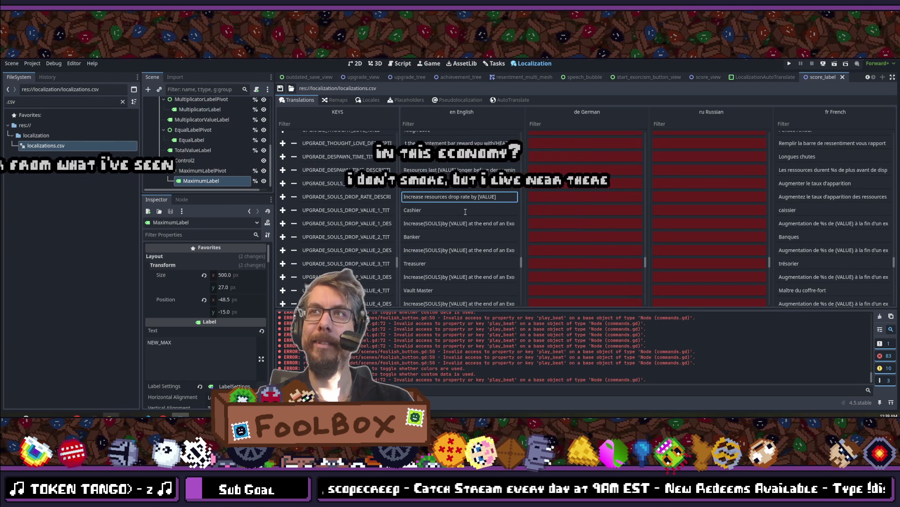
scroll(460, 230, "down", 10)
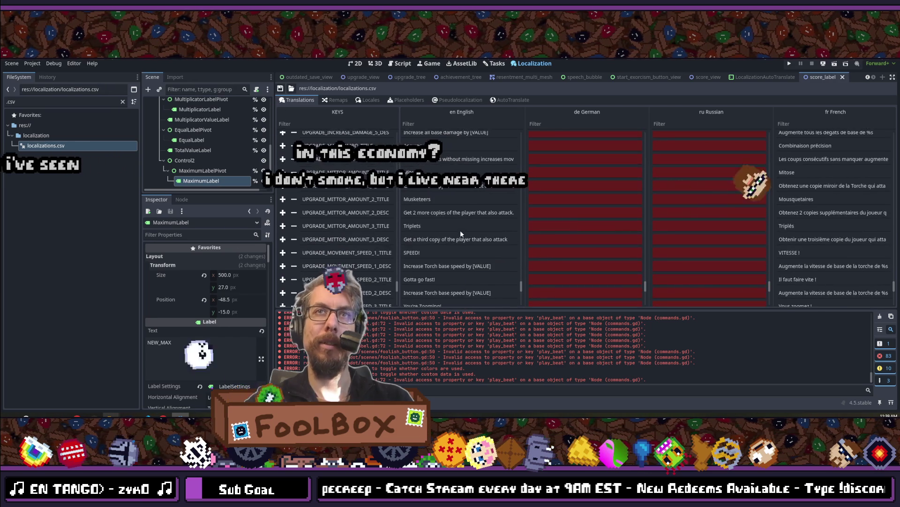
scroll(450, 244, "down", 5)
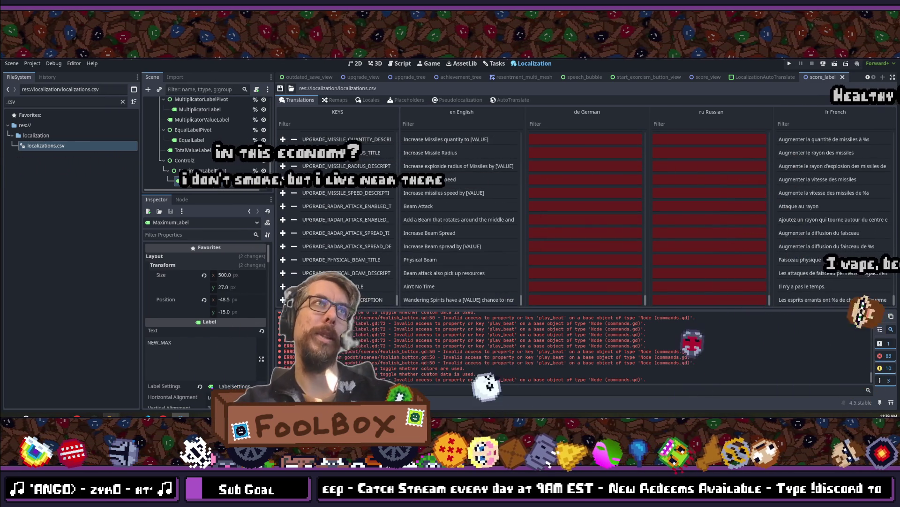
key("alt+Tab")
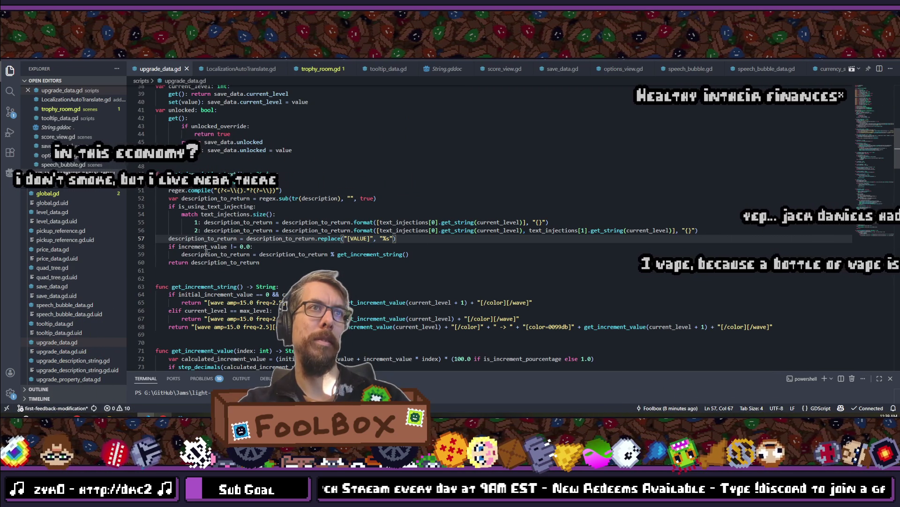
- Add a blank line 57 and paste a copy of the regex creation and compile lines there
left_click(712, 233)
key("Return")
key("BackSpace")
key("BackSpace")
key("ctrl+s")
left_click(169, 190)
left_click_drag(168, 182, 446, 197)
key("ctrl+c")
left_click(230, 239)
key("ctrl+v")
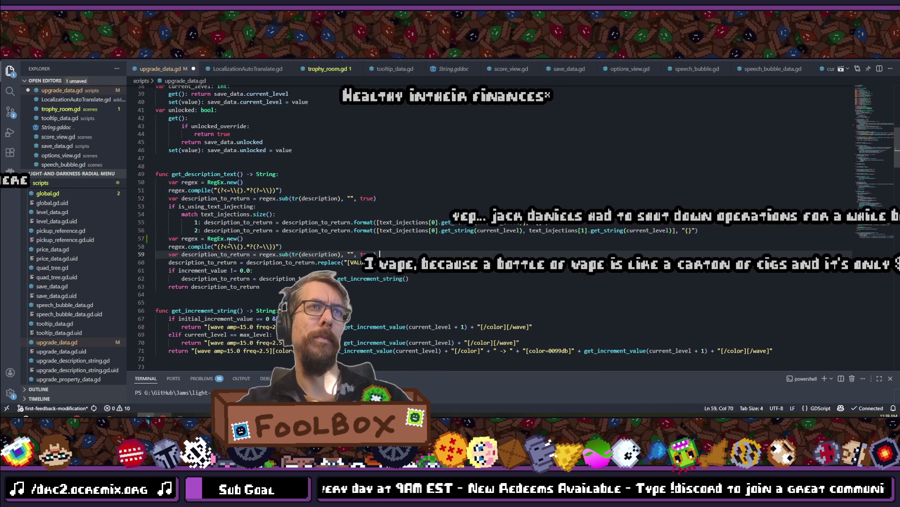
- Rename the copied regex to value_regex and change its pattern from curly braces to square brackets
left_click(183, 239)
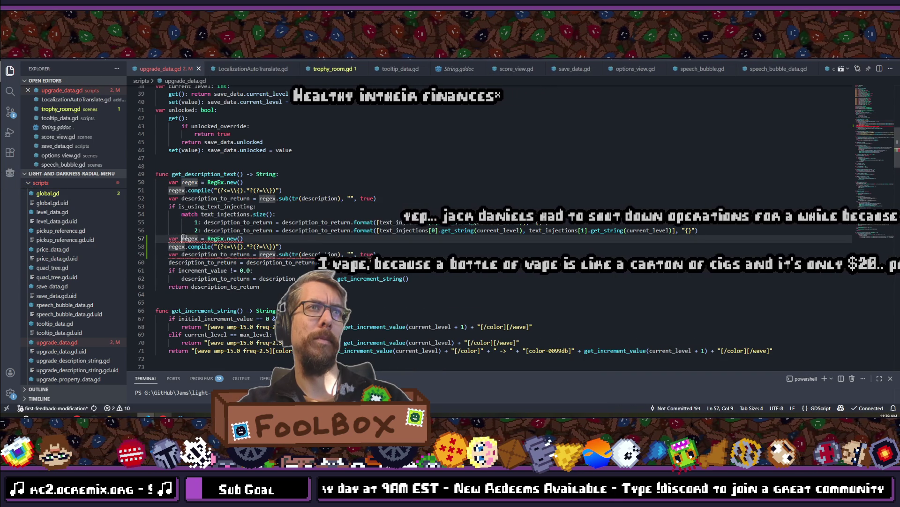
mouse_move(206, 256)
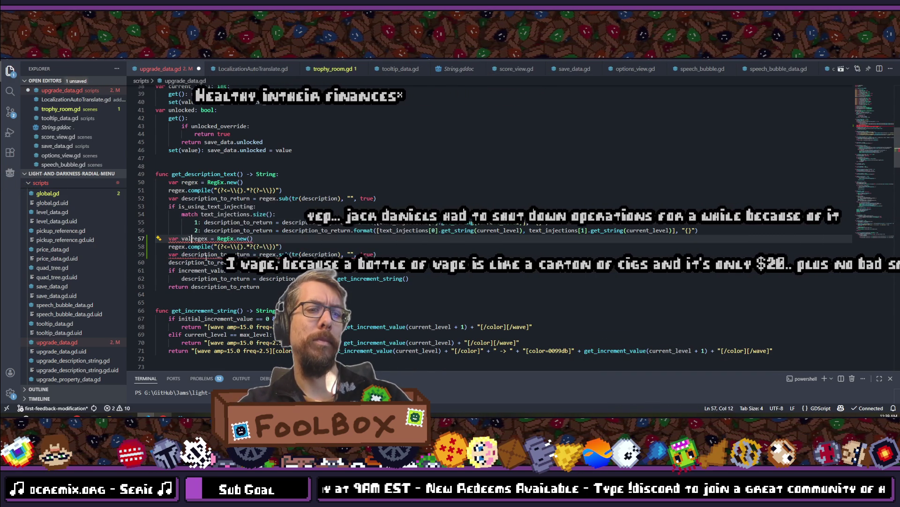
type("value_")
left_click(169, 246)
type("value_")
left_click(260, 247)
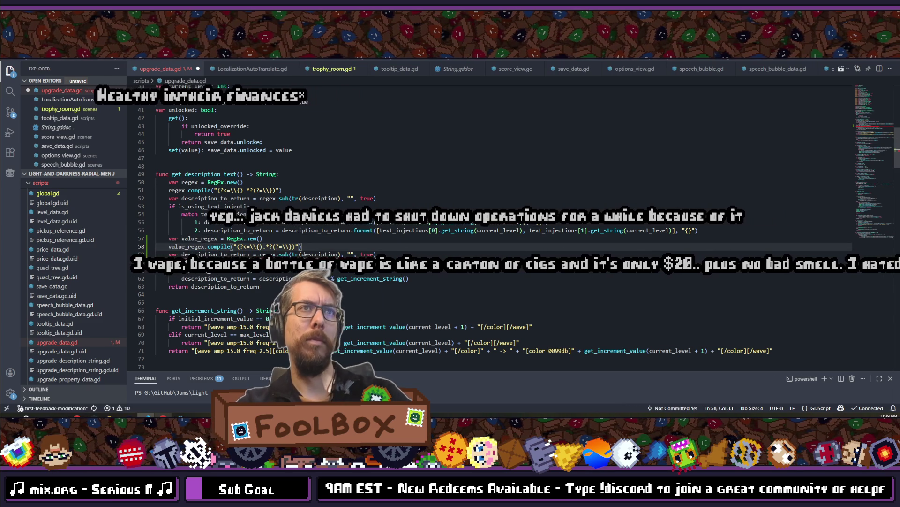
key("BackSpace")
type("[")
key("Delete")
key("Right")
key("Right")
key("Right")
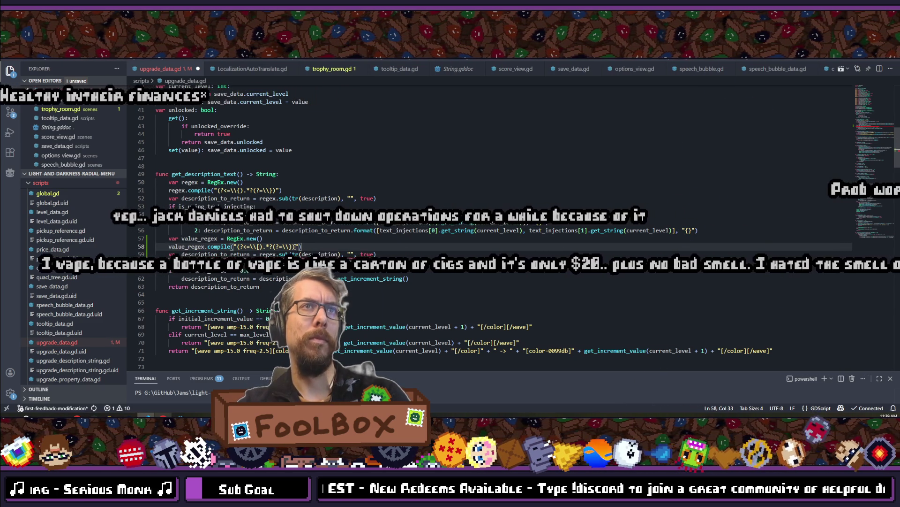
key("BackSpace")
type("]")
- Change line 59 to value_regex.sub(description_to_return, ...) and save upgrade_data.gd
key("Down")
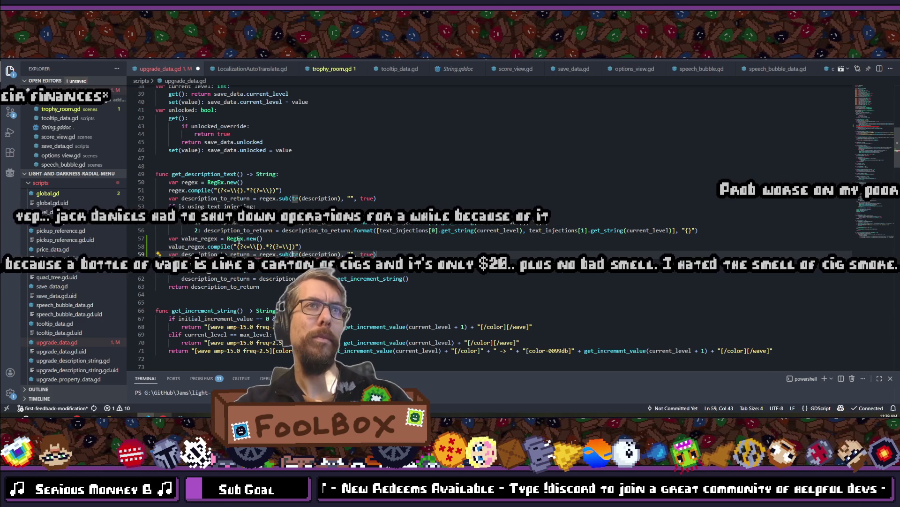
double_click(233, 253)
left_click_drag(292, 254, 338, 253)
type("description_to_return")
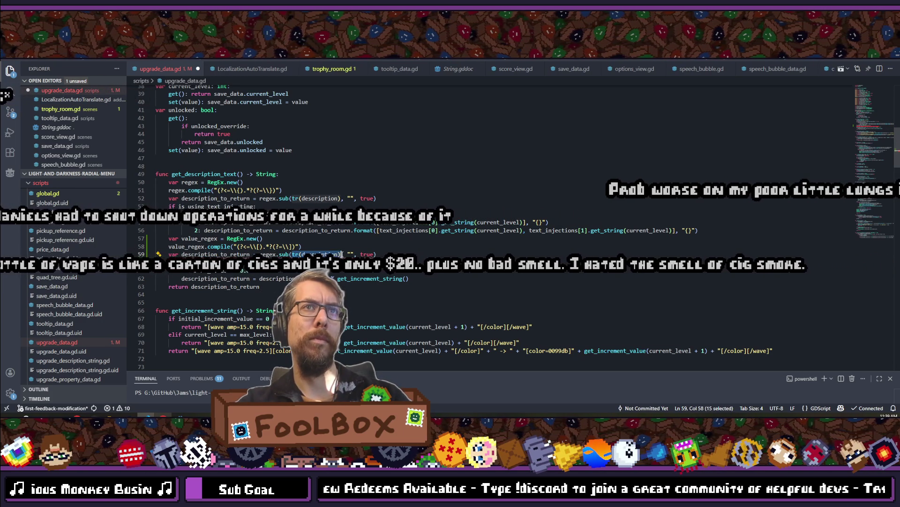
double_click(258, 254)
type("value_regex")
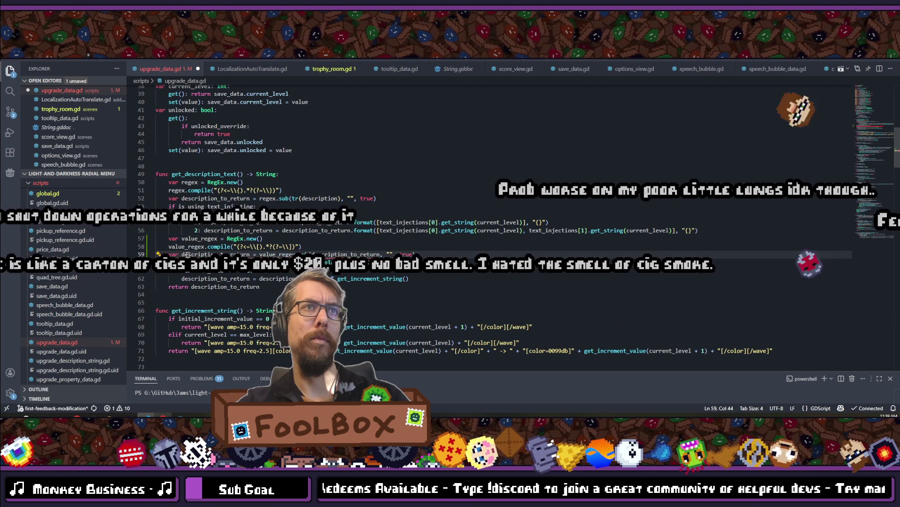
key("BackSpace")
key("BackSpace")
key("ctrl+s")
- Add closing parentheses on line 60 and move the regex block under the increment_value check
left_click(393, 262)
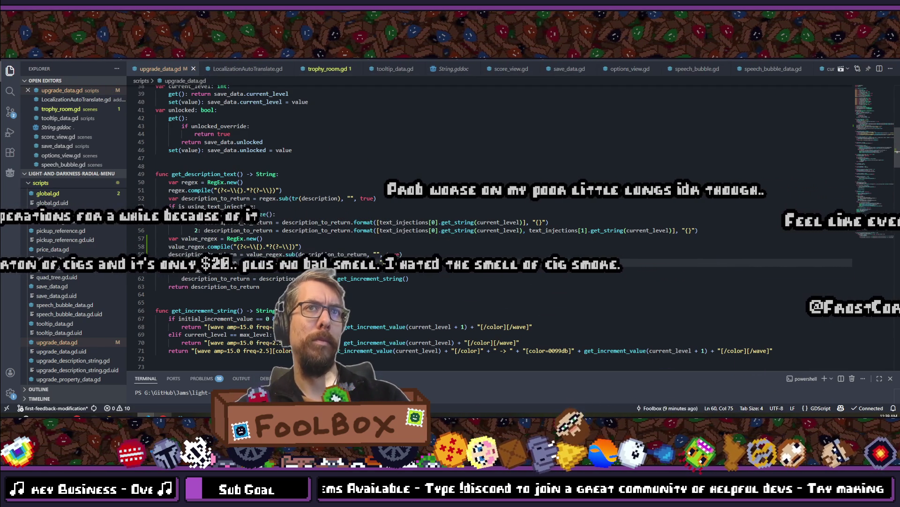
type("()")
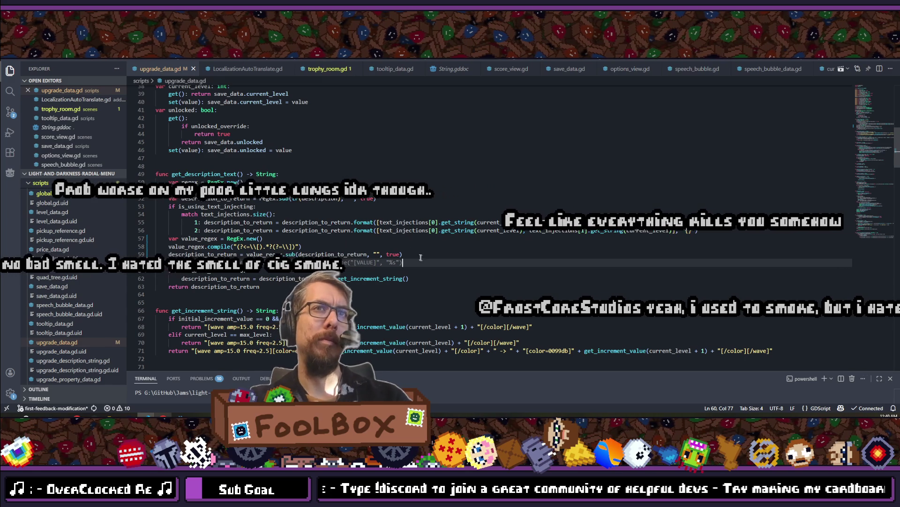
left_click_drag(403, 255, 169, 238)
key("ctrl+x")
key("Down")
key("Down")
key("End")
key("Return")
key("ctrl+v")
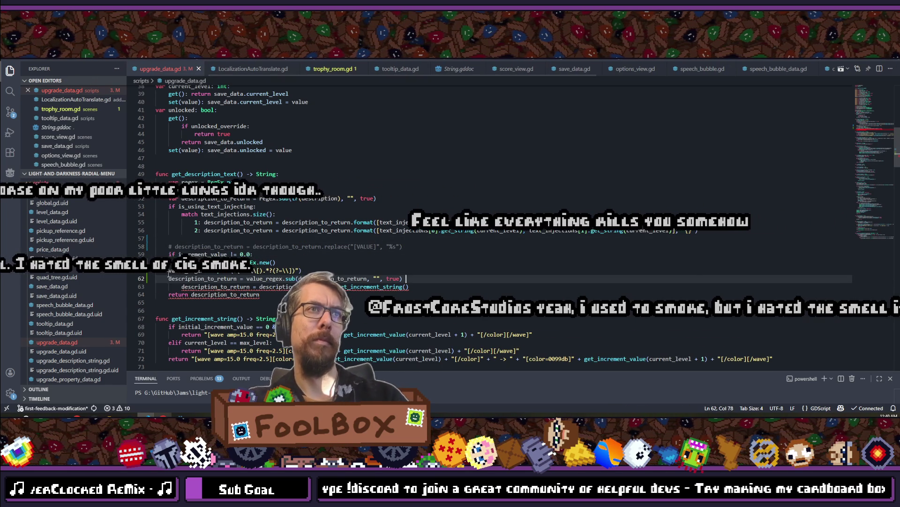
- Indent the regex compile and sub lines under the increment_value check and save
left_click_drag(155, 270, 263, 278)
key("Tab")
key("ctrl+s")
- Try a .format call on description_to_return in line 63, then remove it and save
left_click_drag(402, 246, 103, 238)
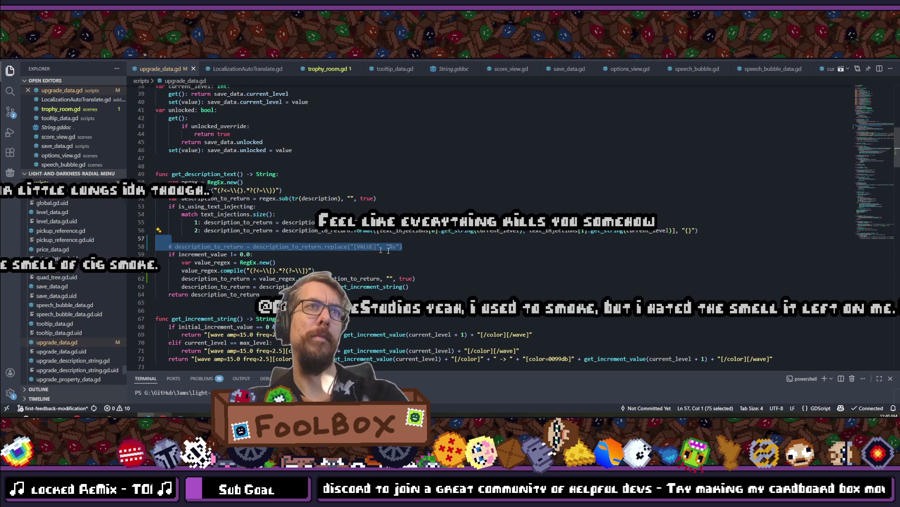
left_click(338, 258)
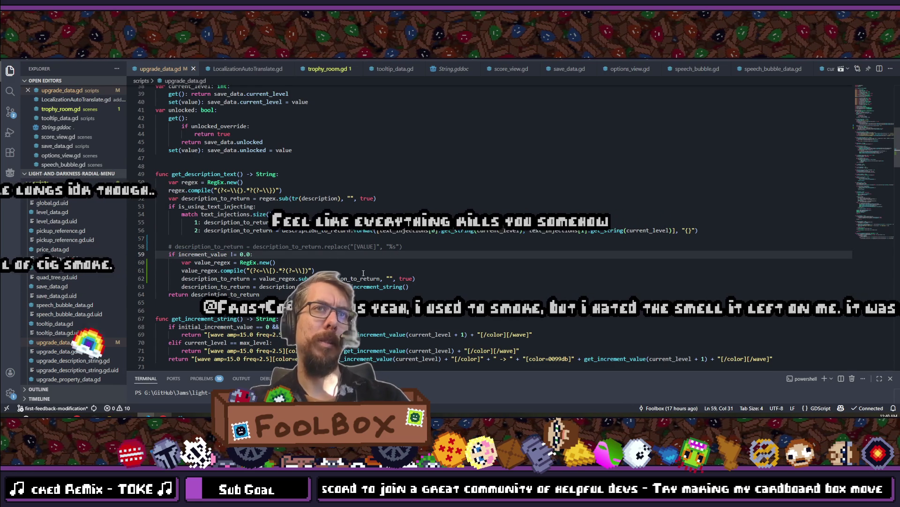
left_click(326, 286)
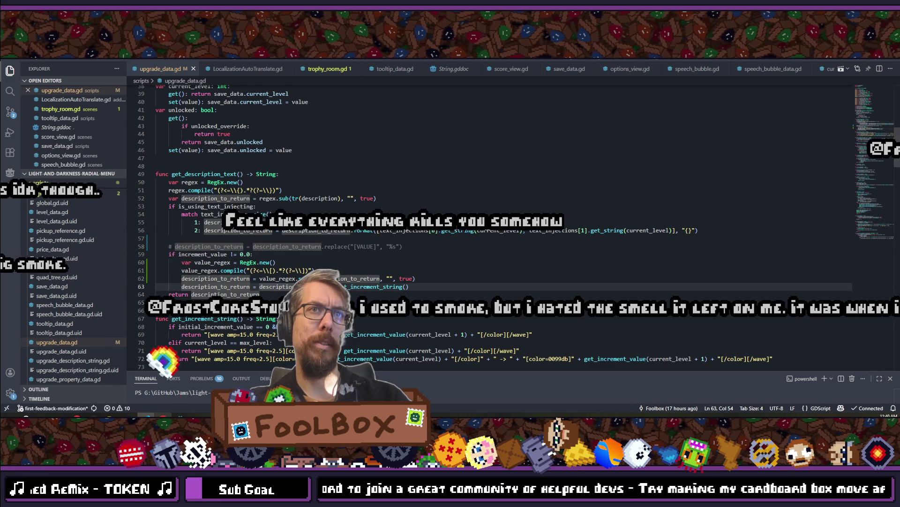
type(".form")
key("BackSpace")
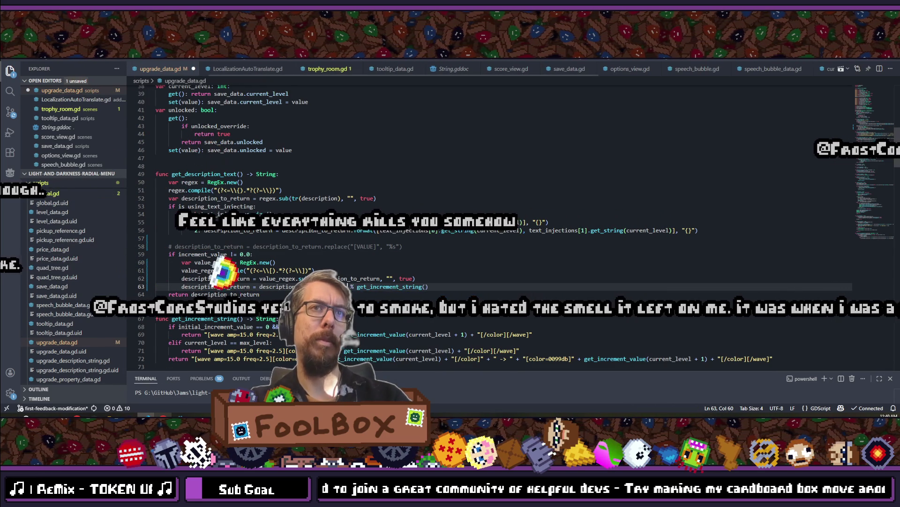
key("ctrl+space")
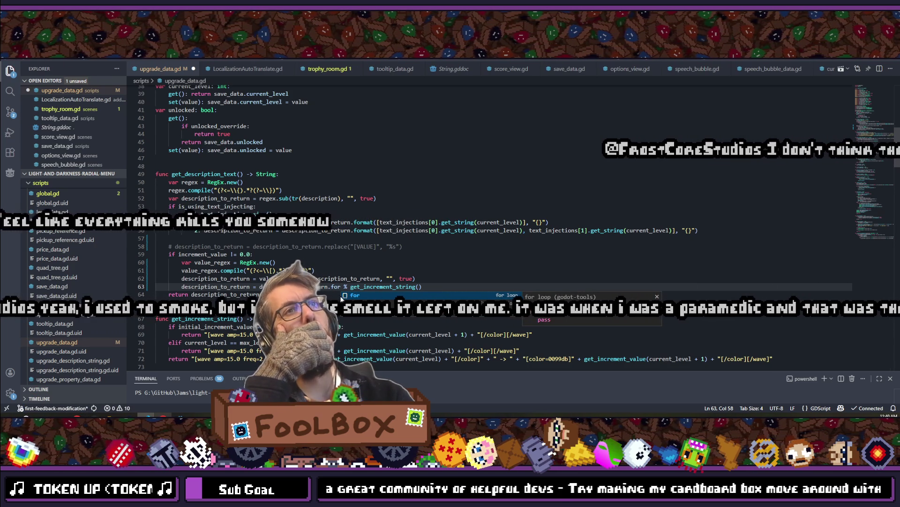
key("BackSpace")
type("mar")
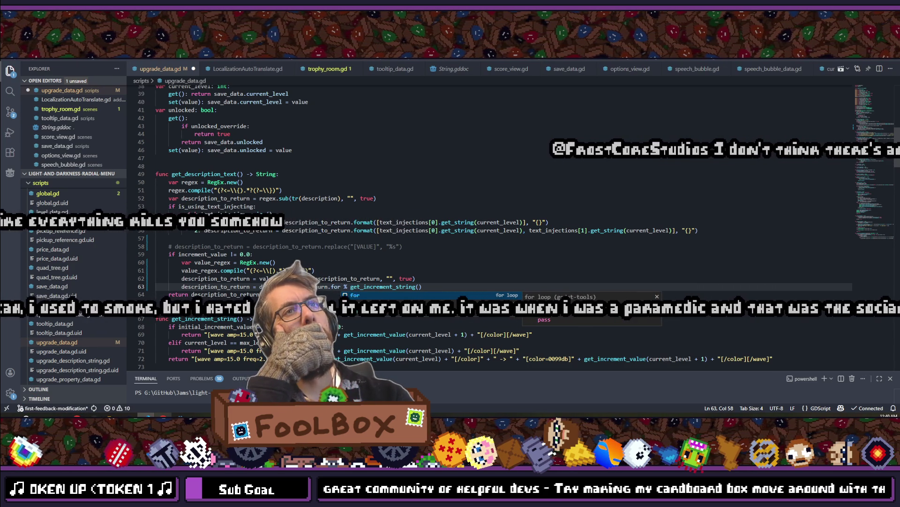
key("BackSpace")
key("BackSpace")
key("BackSpace")
key("ctrl+s")
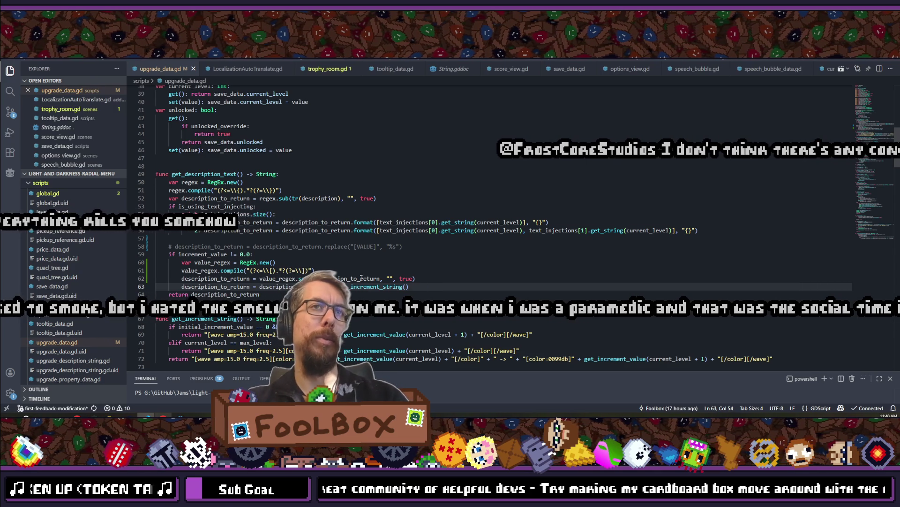
- Uncomment the replace line using "[]", place it after the regex substitution, remove the blank line, and save
left_click(402, 245)
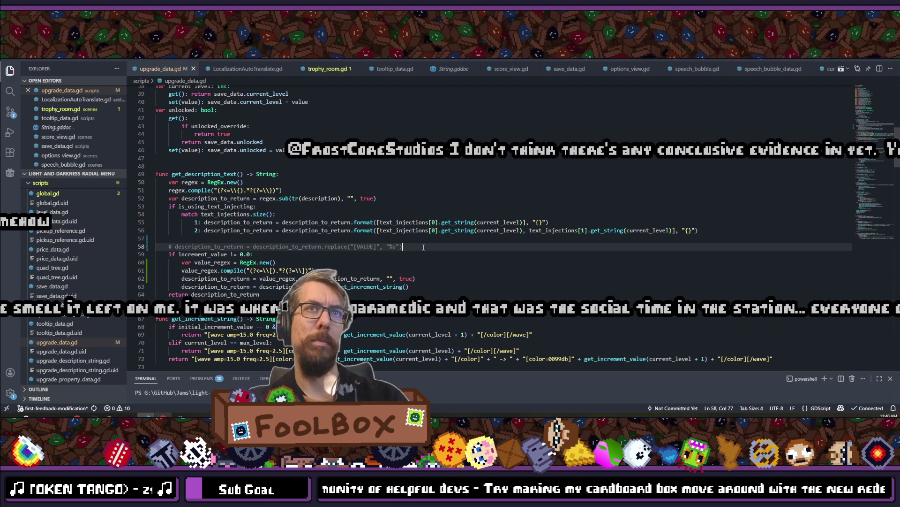
key("ctrl+slash")
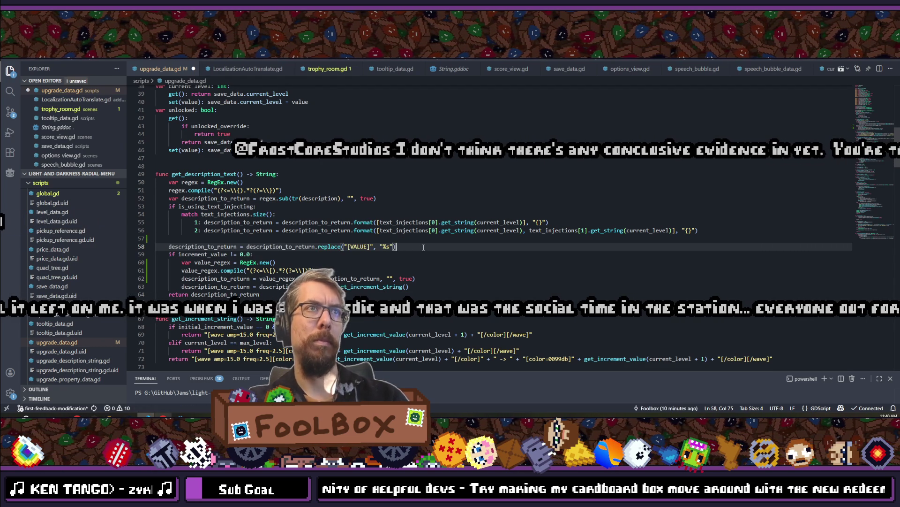
key("BackSpace")
left_click(407, 243)
key("alt+Down")
key("alt+Down")
key("alt+Down")
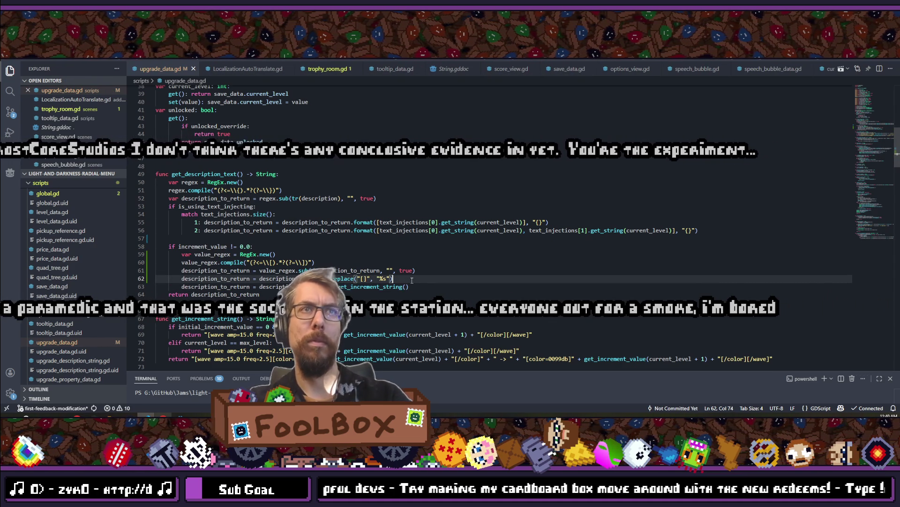
left_click(213, 238)
key("BackSpace")
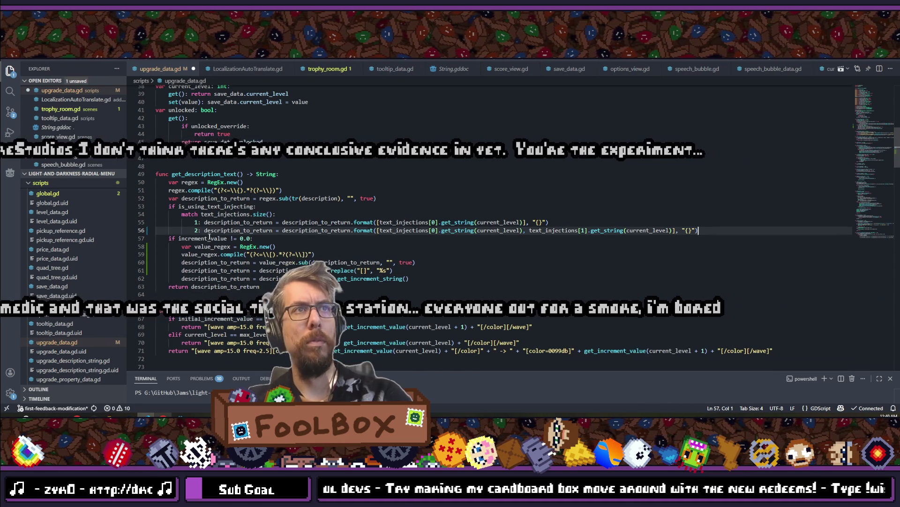
key("ctrl+s")
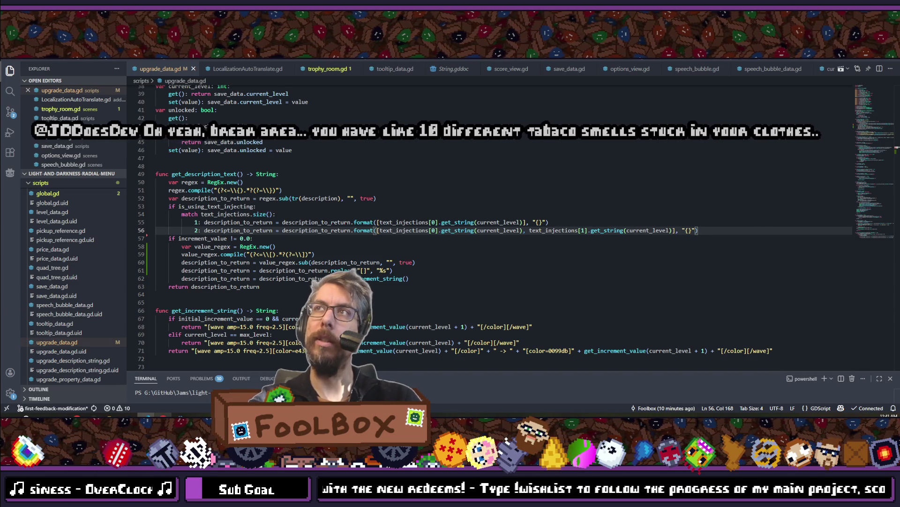
- Leave the edited upgrade_data.gd and switch back to the Godot editor
left_click(431, 271)
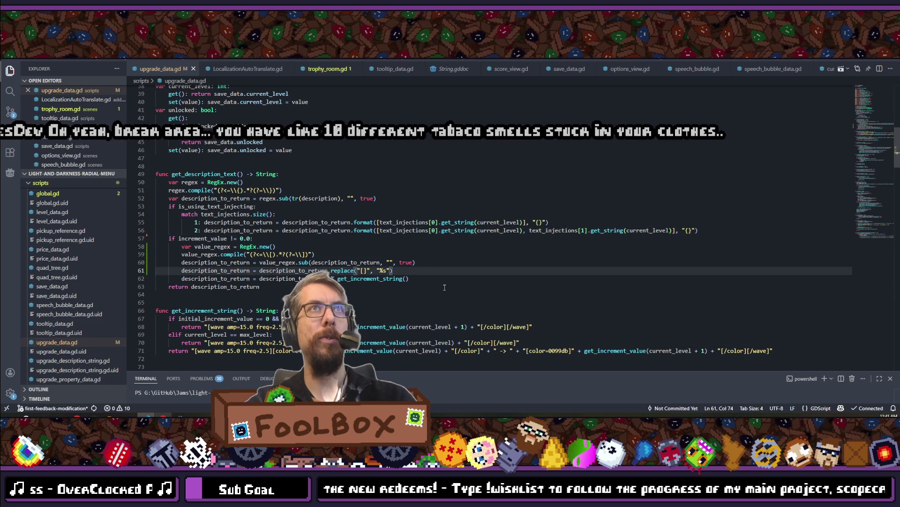
key("alt+Tab")
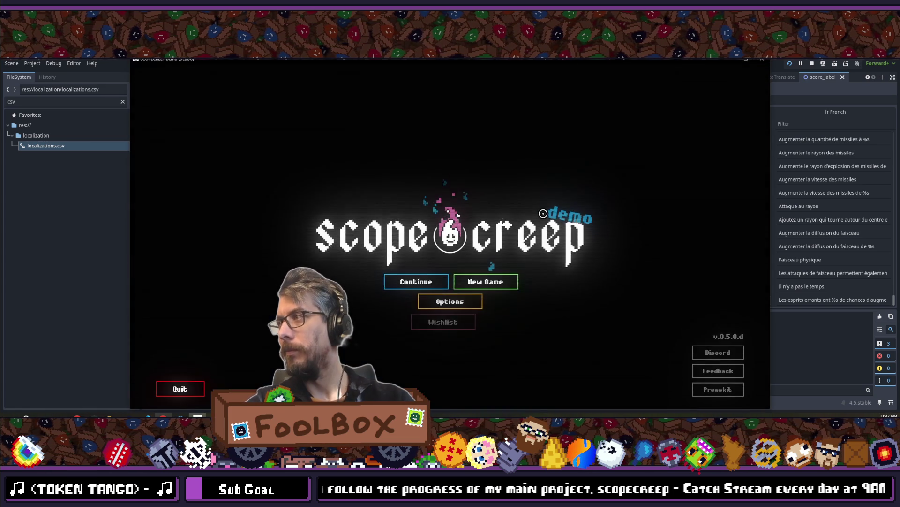
- Continue into the upgrade tree, view several upgrade tooltips, then return to the halted Godot debugger
left_click(402, 288)
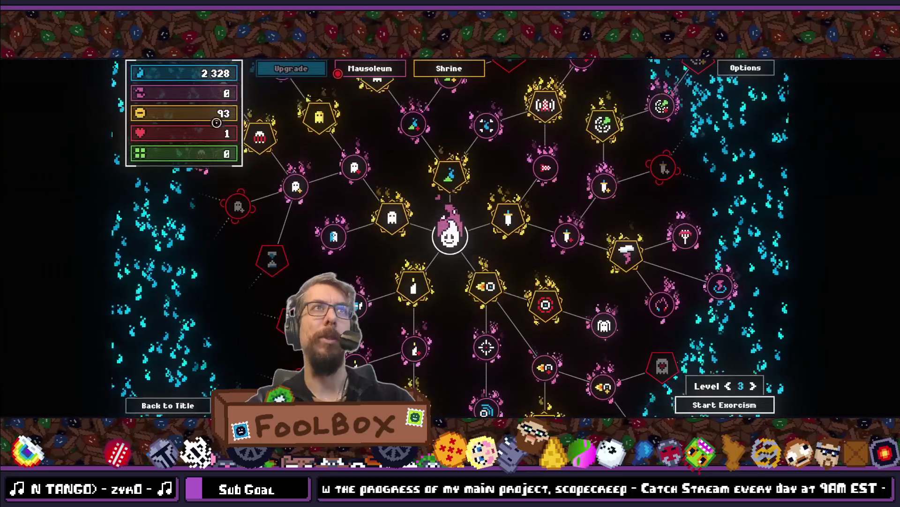
mouse_move(400, 213)
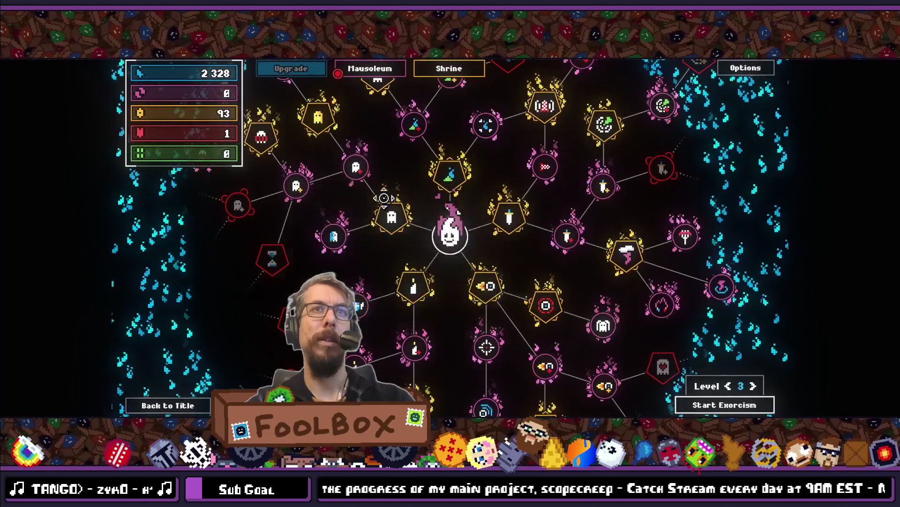
mouse_move(337, 132)
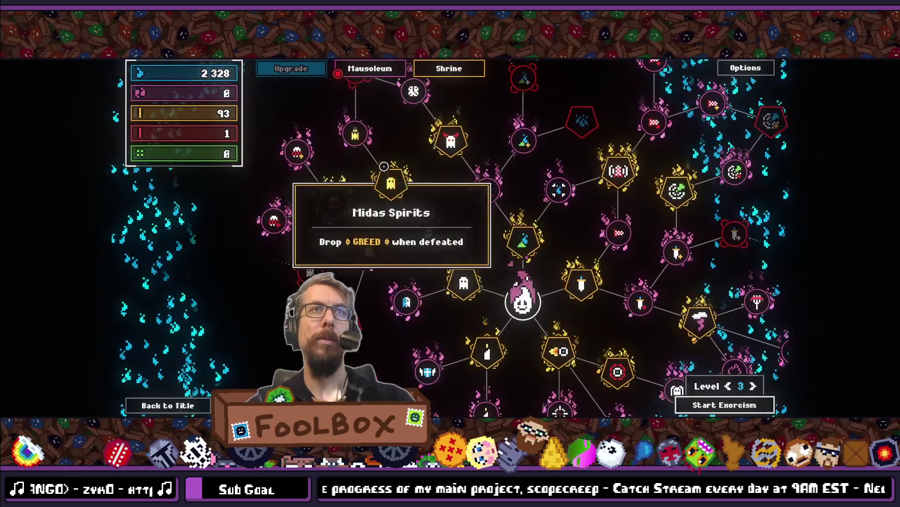
mouse_move(280, 214)
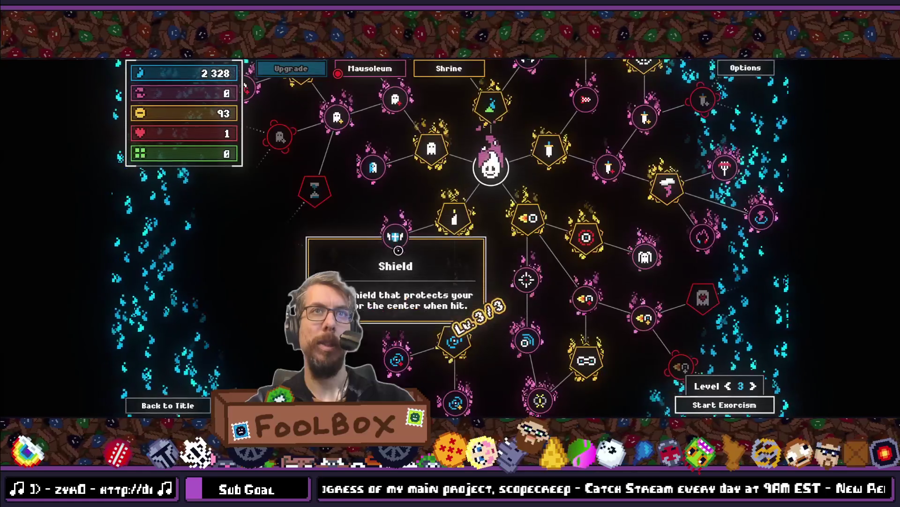
key("alt+Tab")
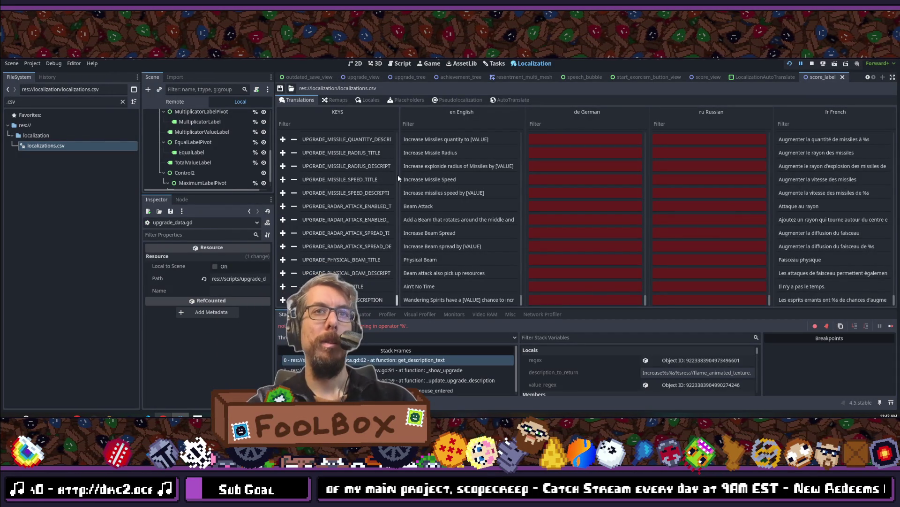
- Inspect failing line 62 in upgrade_data.gd, then stop the game and close the script
left_click(406, 63)
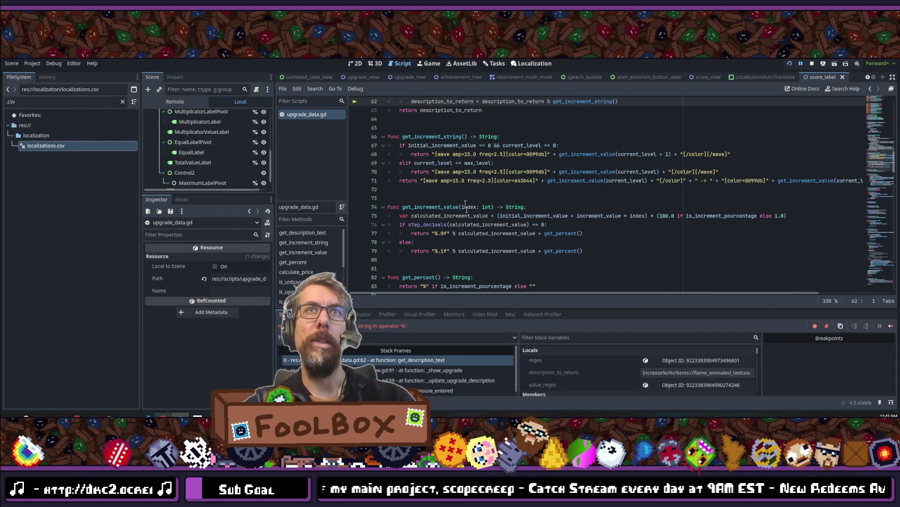
scroll(465, 207, "up", 3)
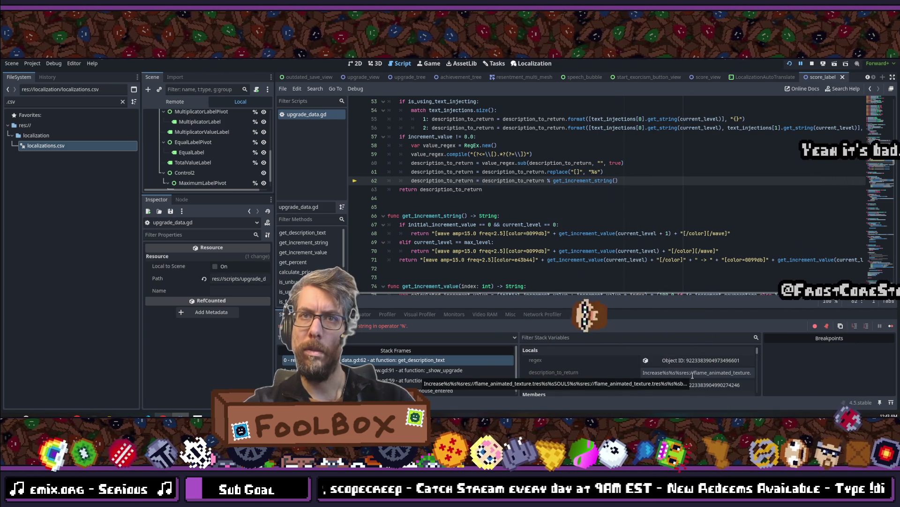
scroll(693, 375, "down", 5)
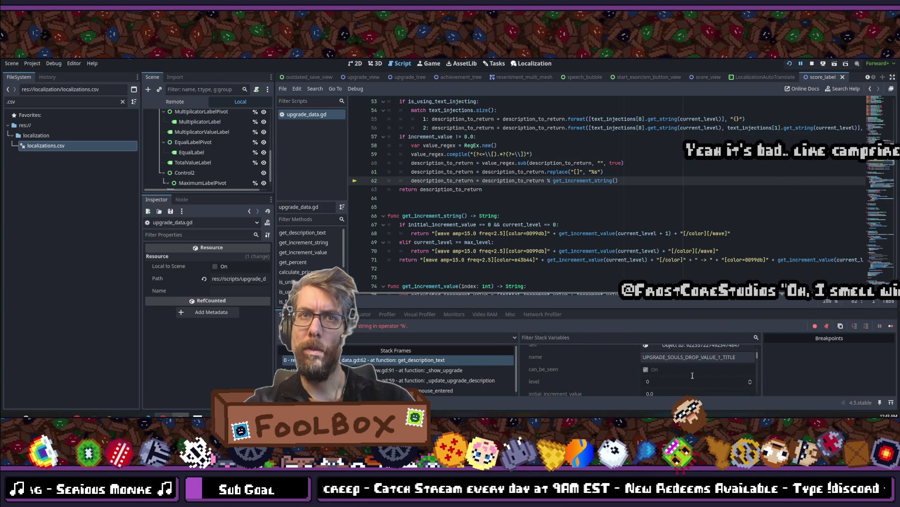
left_click(812, 64)
middle_click(298, 115)
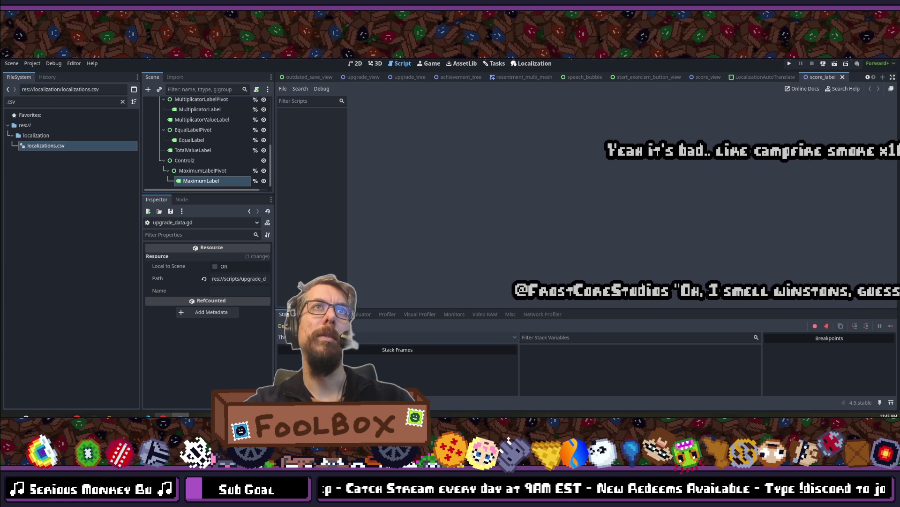
- Back in VS Code, highlight the uses of description_to_return and value_regex in get_description_text
left_click(145, 416)
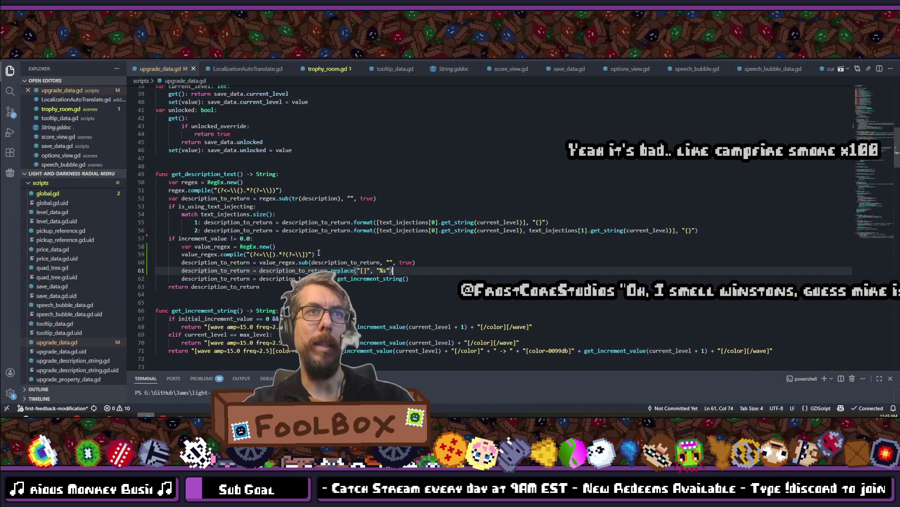
double_click(333, 263)
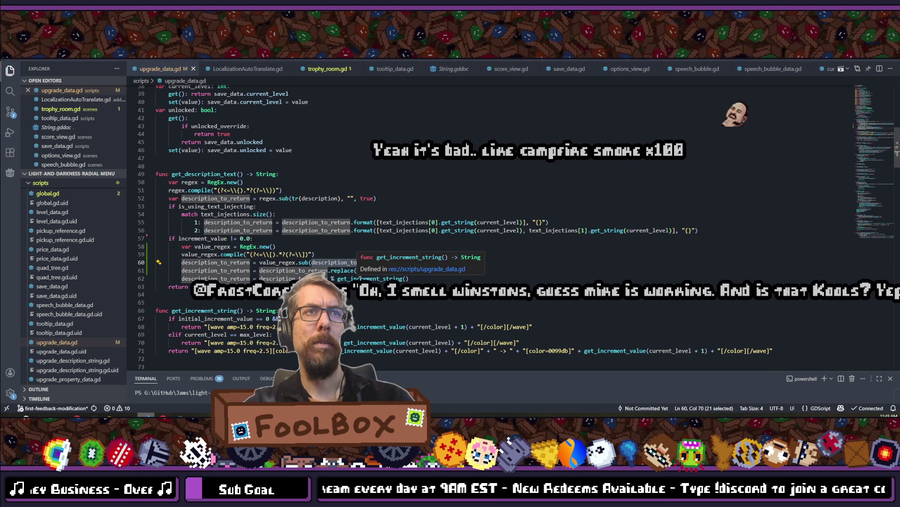
left_click(341, 251)
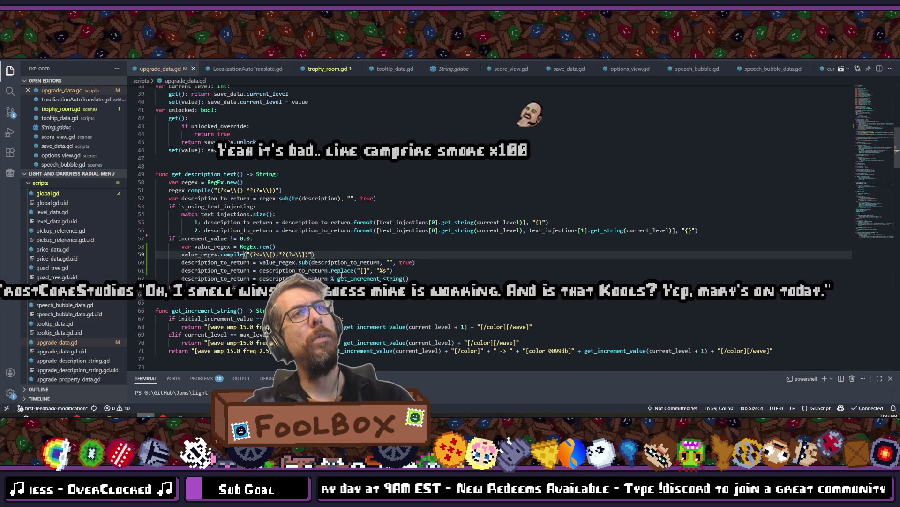
left_click(321, 263)
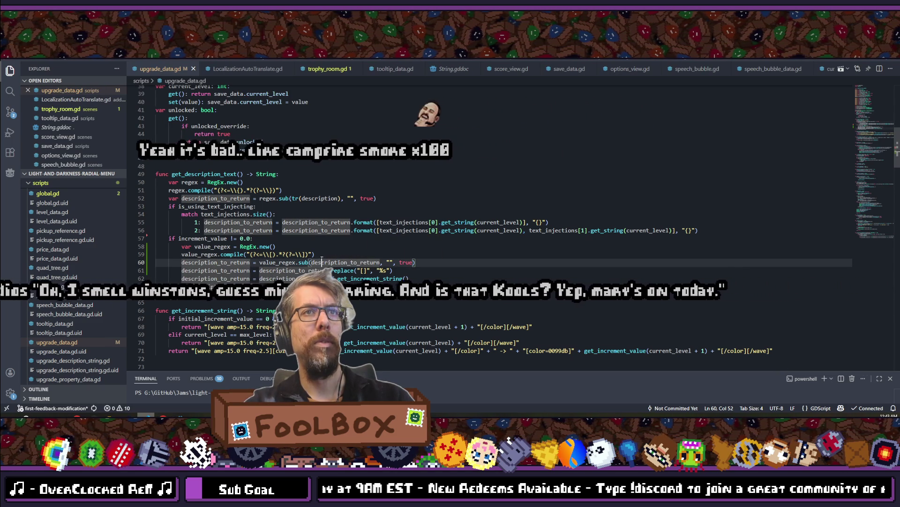
double_click(322, 261)
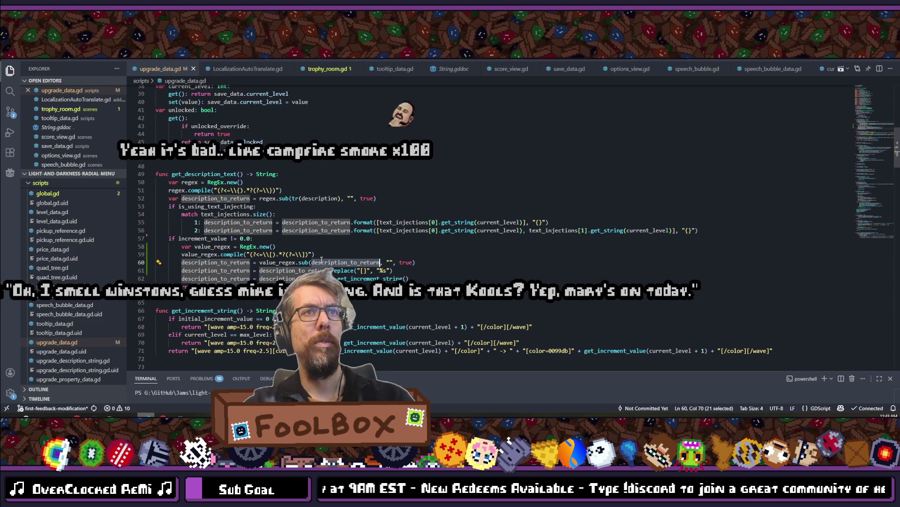
double_click(272, 263)
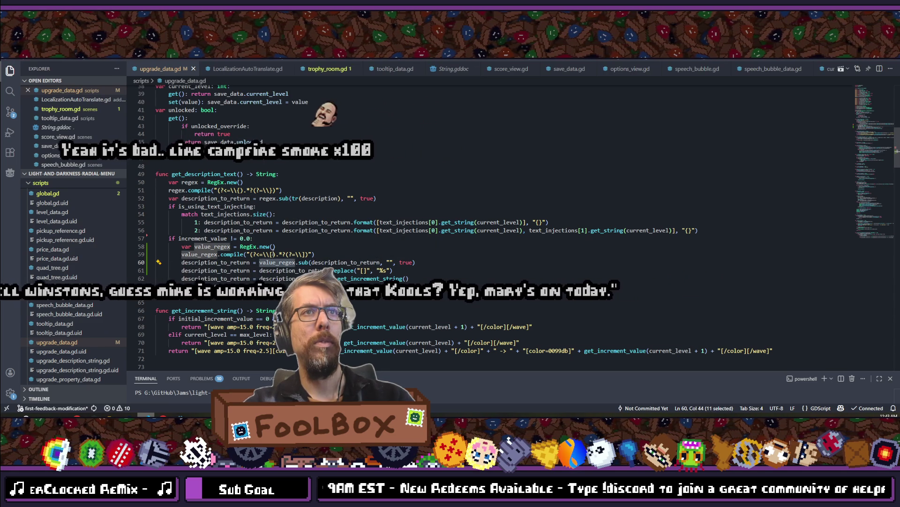
left_click(339, 253)
left_click(459, 261)
- Add print(description_to_return) after the value_regex substitution, save, and run the game from Godot
key("Return")
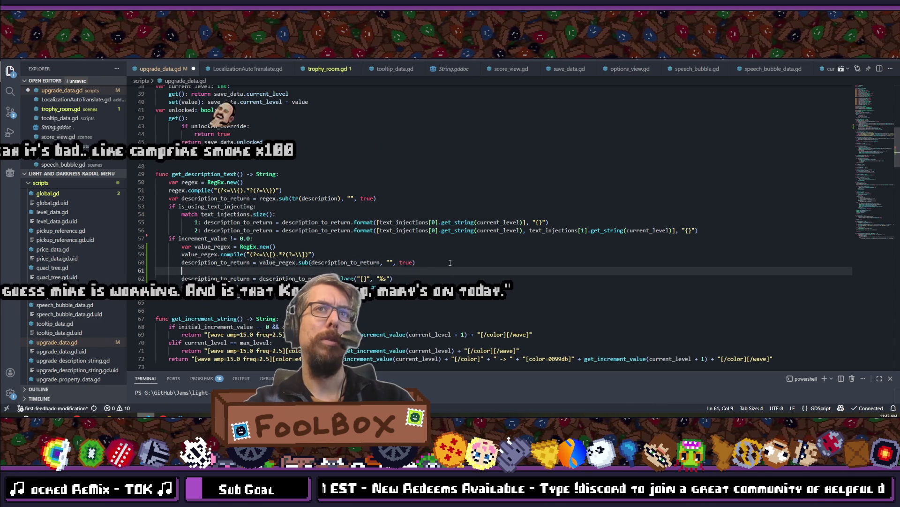
type("print(des")
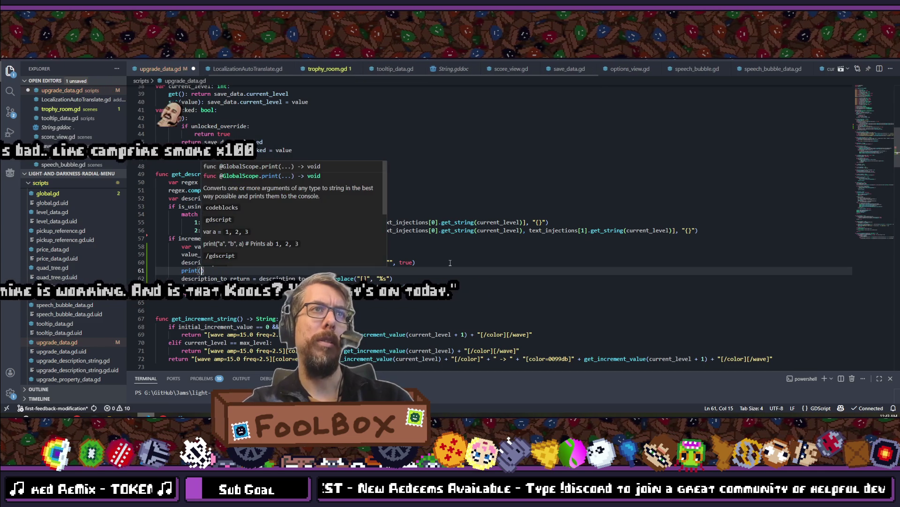
type("cription_to_return")
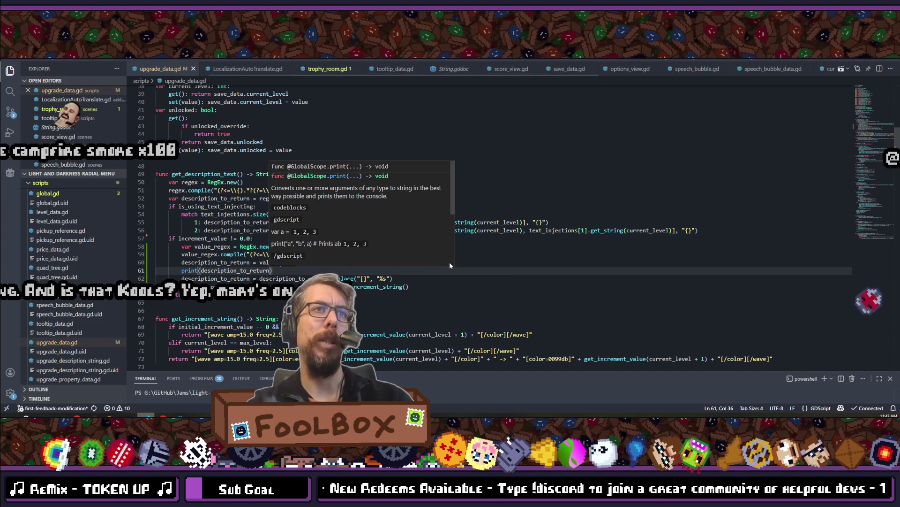
key("Tab")
left_click(408, 278)
key("ctrl+s")
left_click(408, 271)
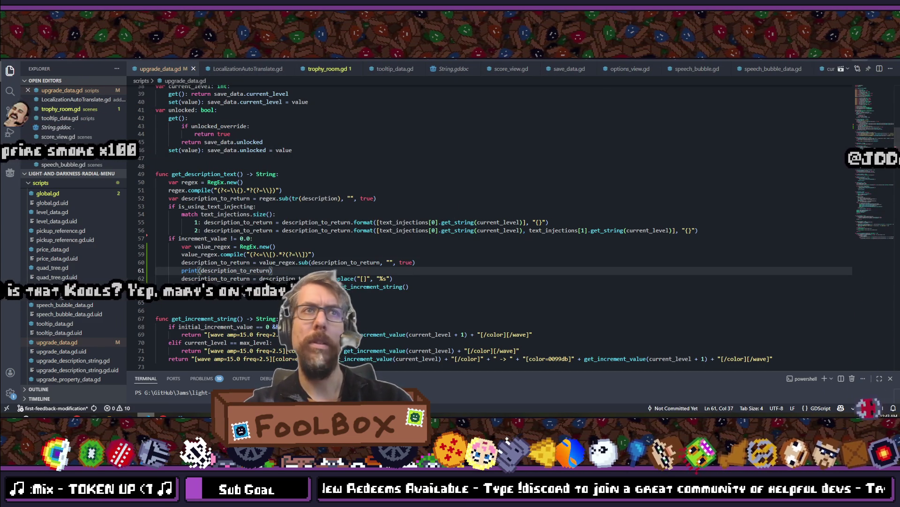
key("alt+Tab")
left_click(788, 66)
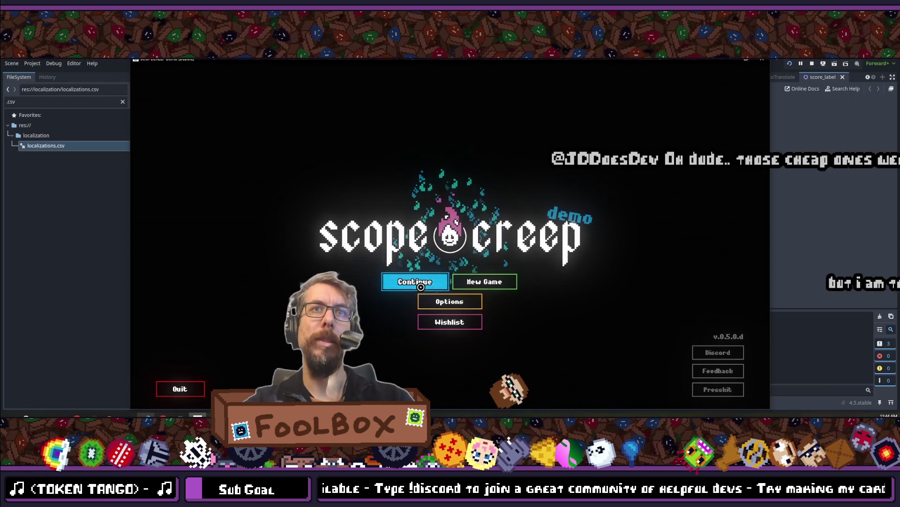
- Continue the saved game until the format-string error, review the Errors tab, then open the Localization table
left_click(415, 281)
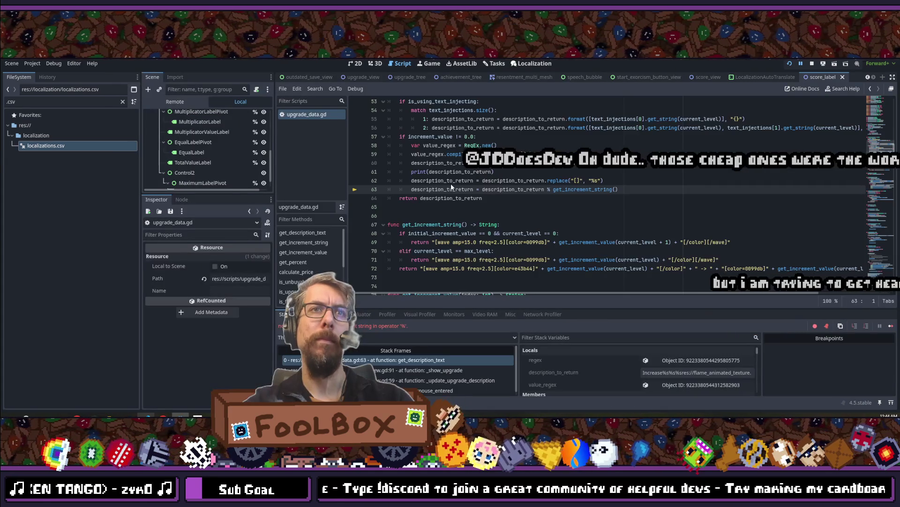
left_click(300, 314)
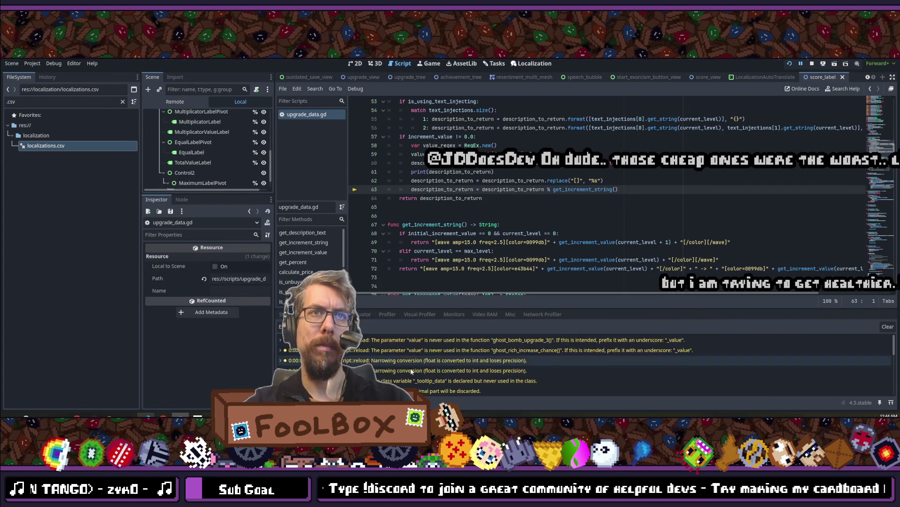
scroll(415, 371, "down", 5)
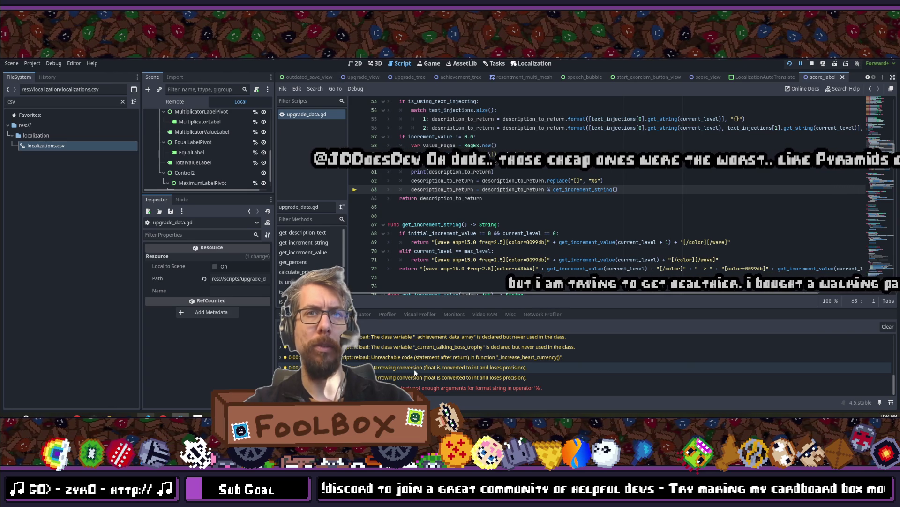
mouse_move(410, 374)
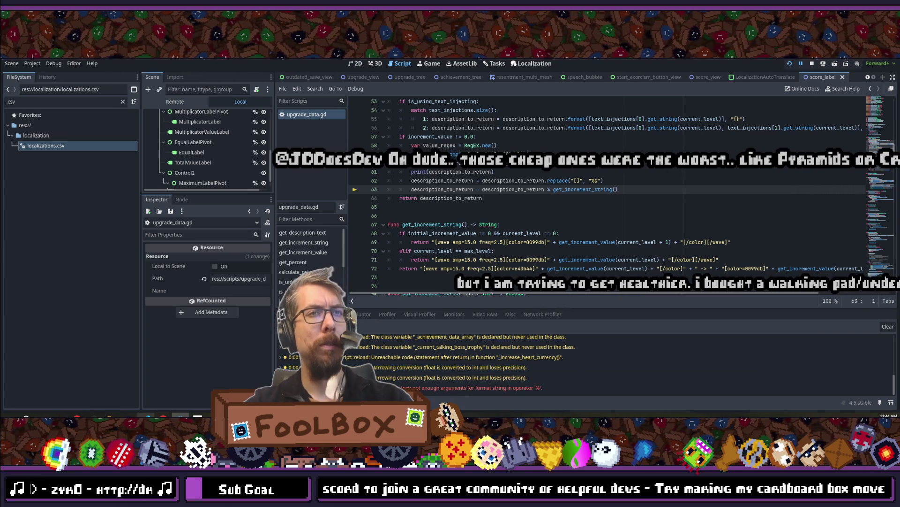
left_click(282, 315)
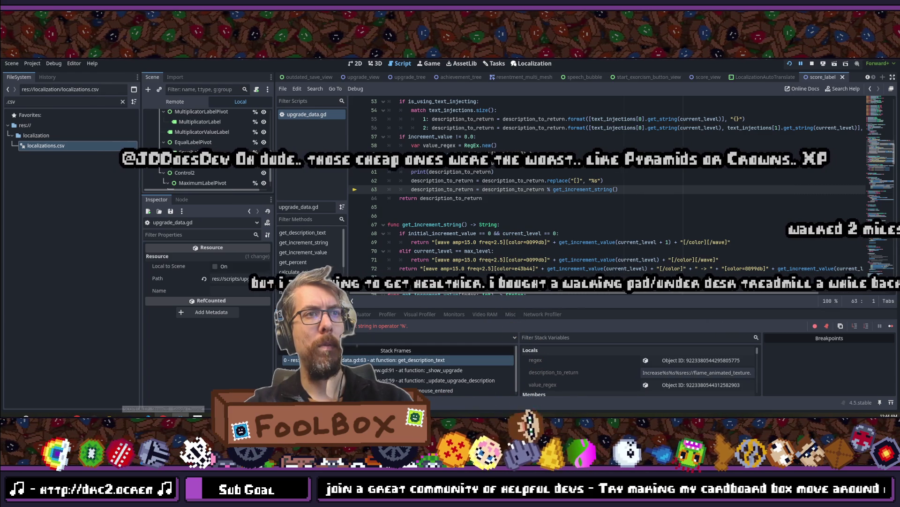
left_click(531, 63)
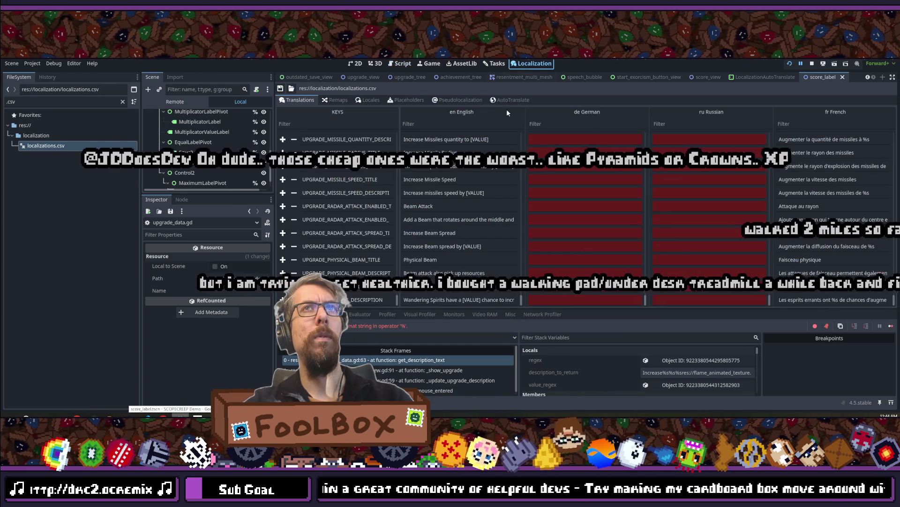
- Find the [VALUE] placeholder in the SOULS_DROP_VALUE English description, then return to upgrade_data.gd
scroll(425, 219, "down", 10)
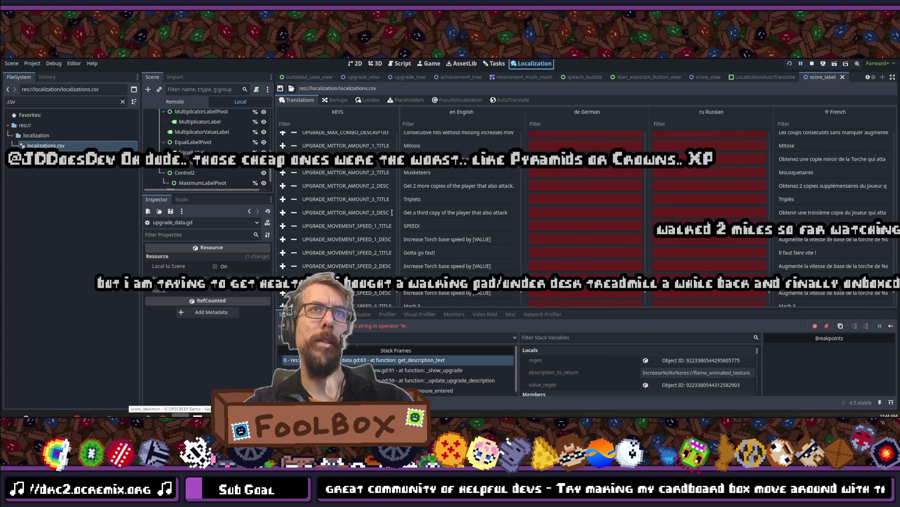
scroll(392, 212, "up", 2)
scroll(392, 212, "up", 5)
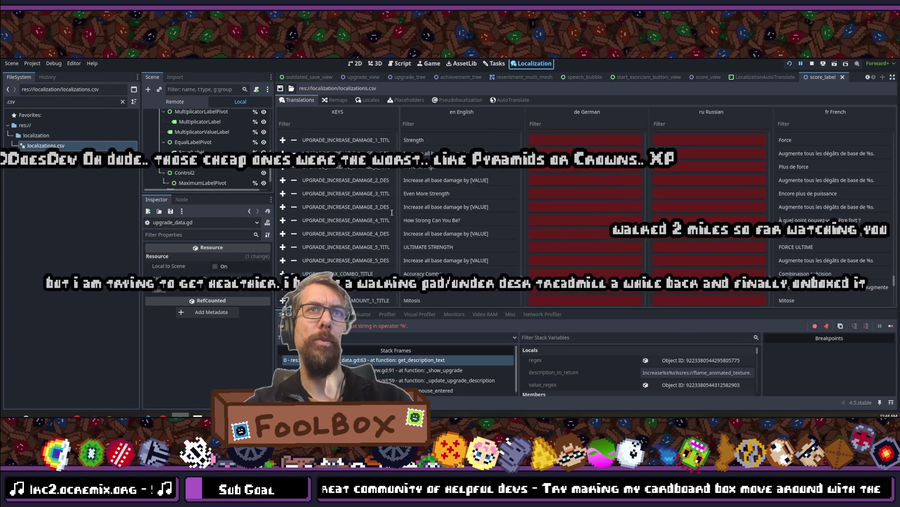
scroll(391, 213, "down", 6)
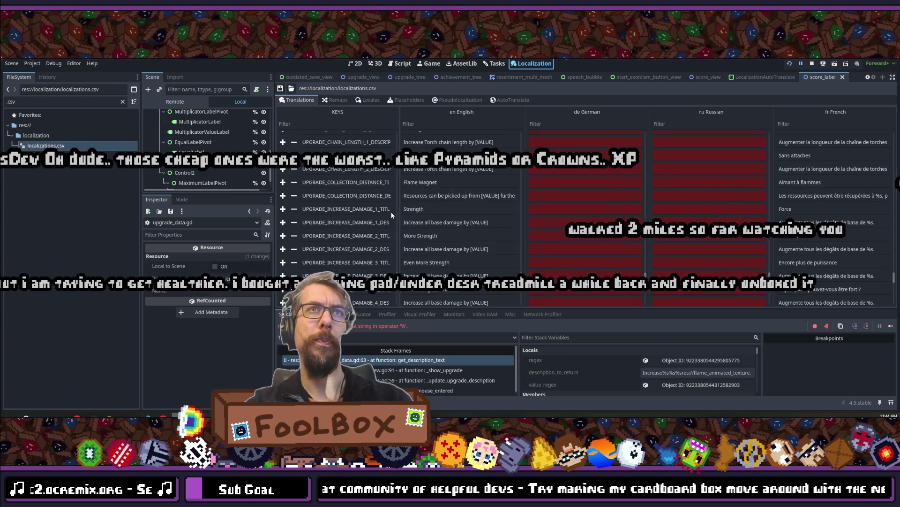
scroll(392, 215, "up", 3)
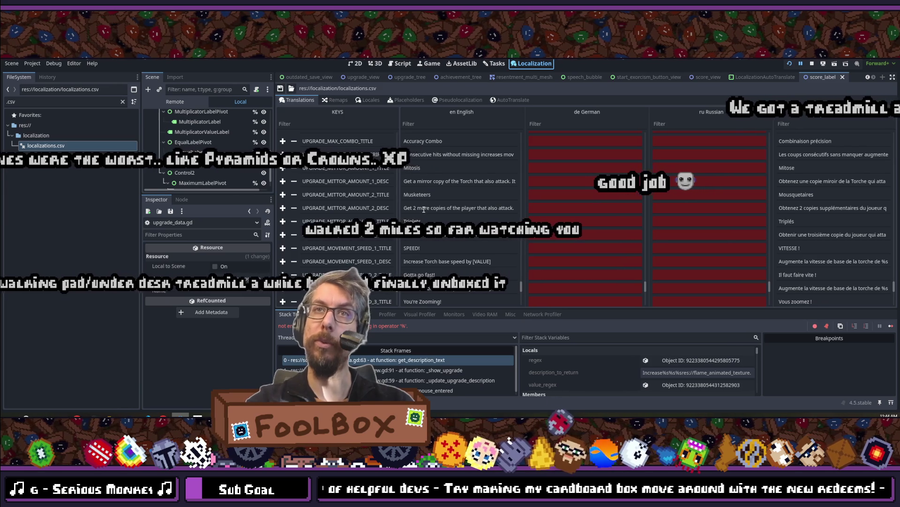
scroll(494, 206, "down", 10)
scroll(347, 250, "down", 10)
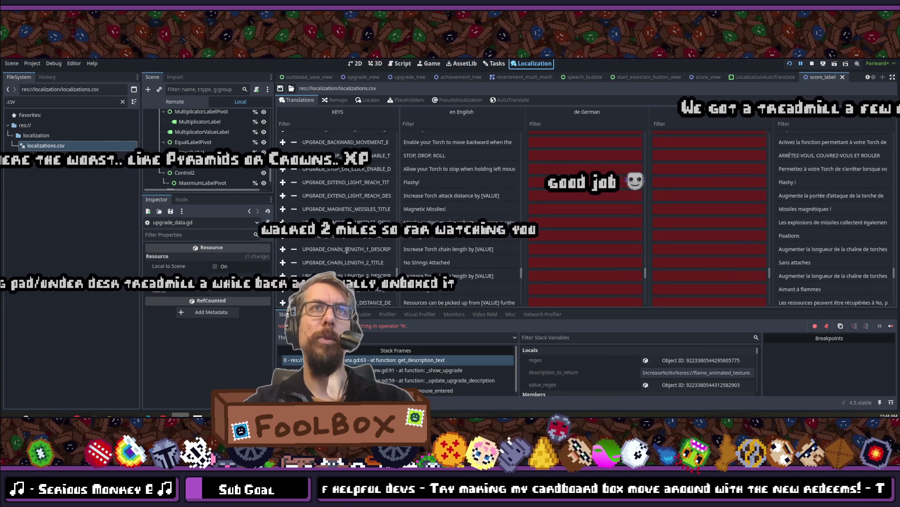
scroll(430, 176, "up", 2)
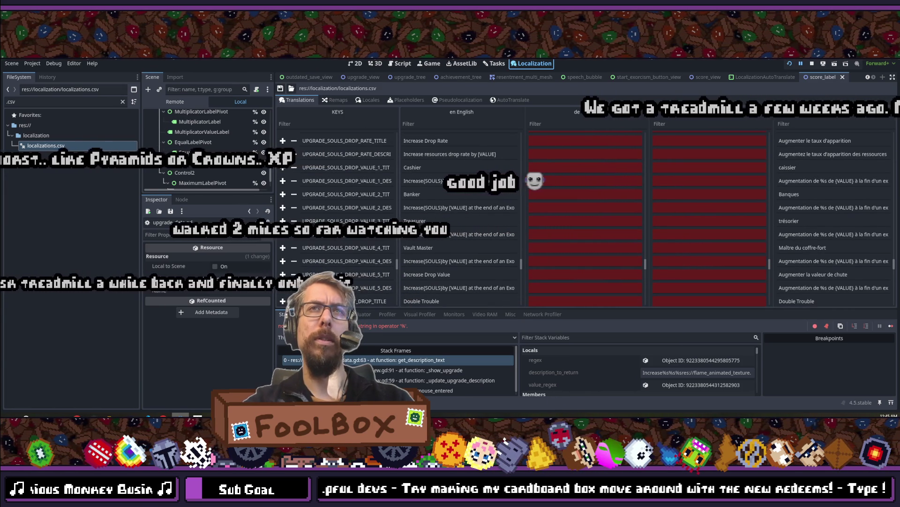
left_click(454, 182)
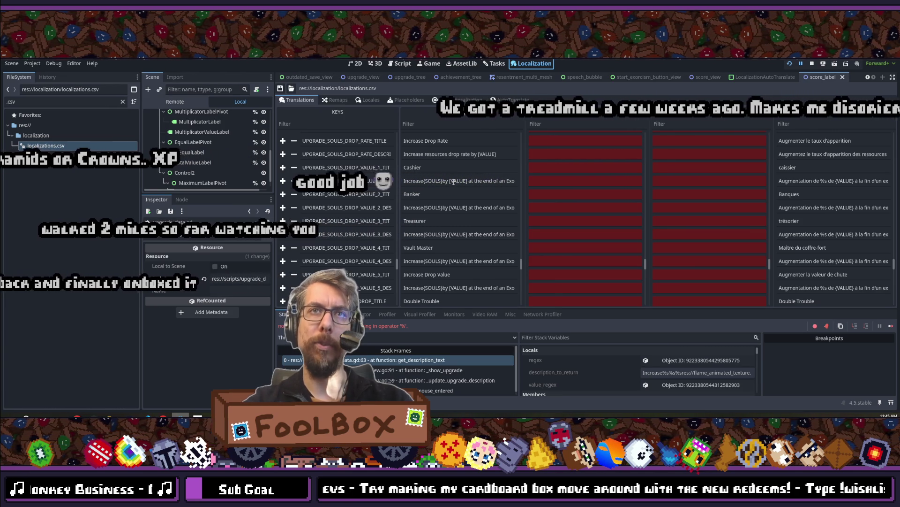
double_click(453, 182)
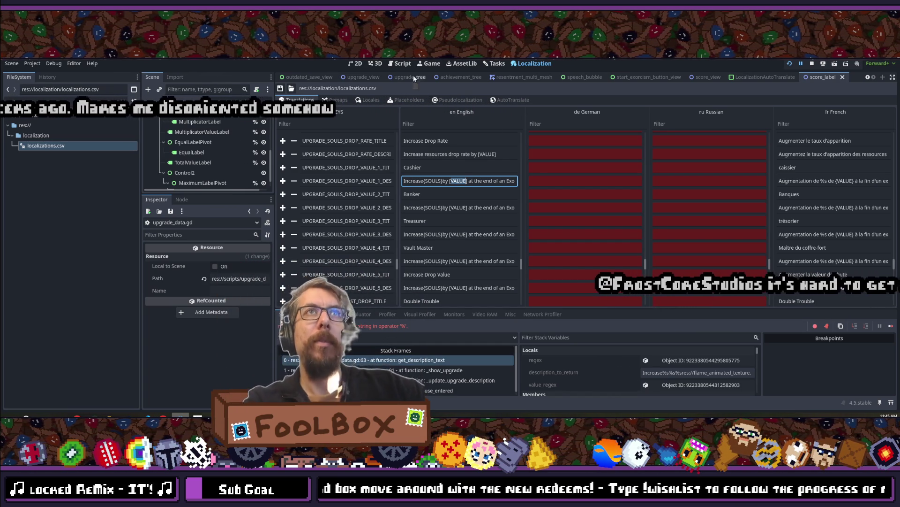
left_click(401, 65)
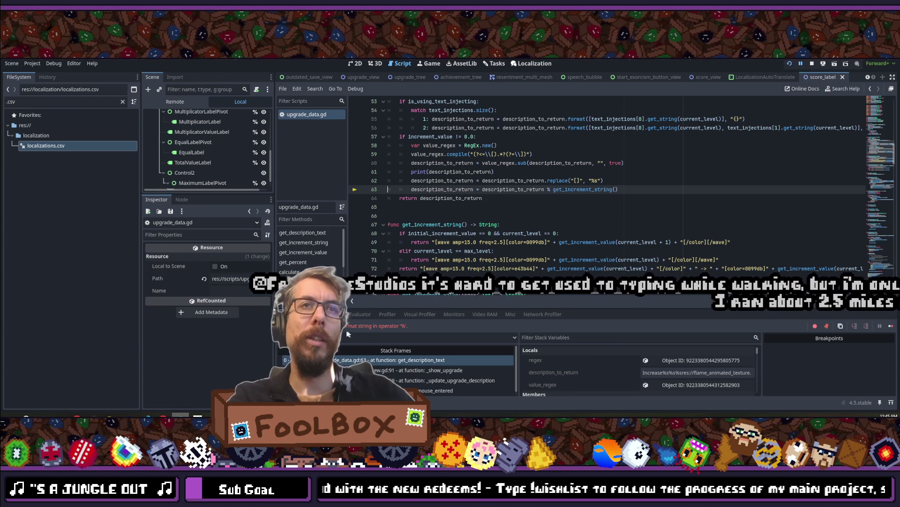
- Enlarge the Output panel, rerun the game with F5, and read the printed description text
key("alt+o")
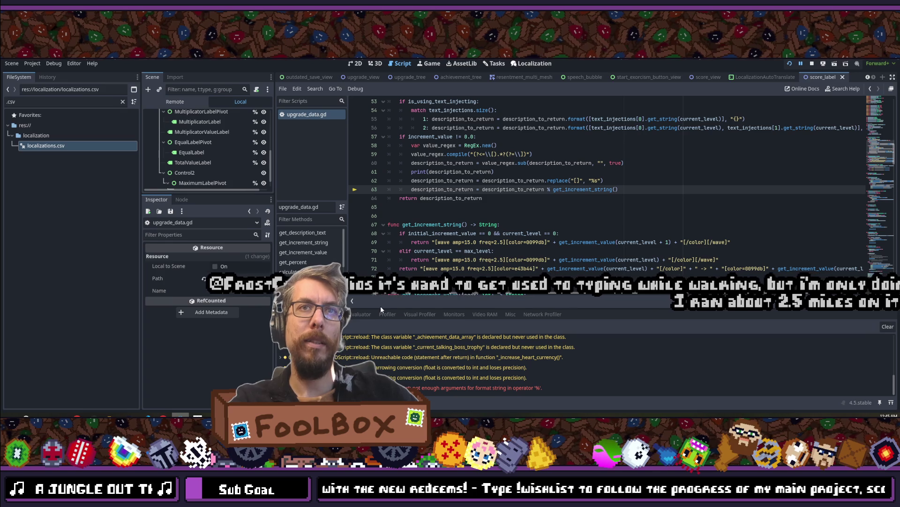
left_click_drag(375, 308, 375, 190)
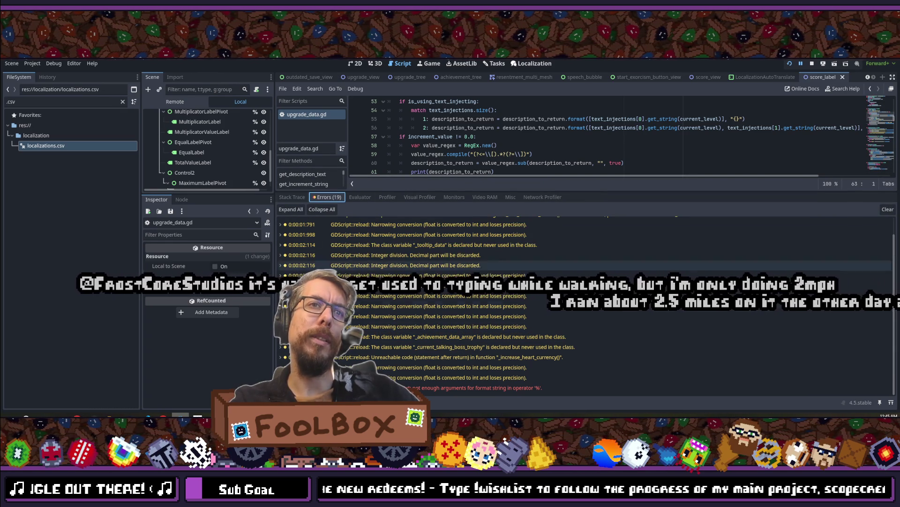
key("F5")
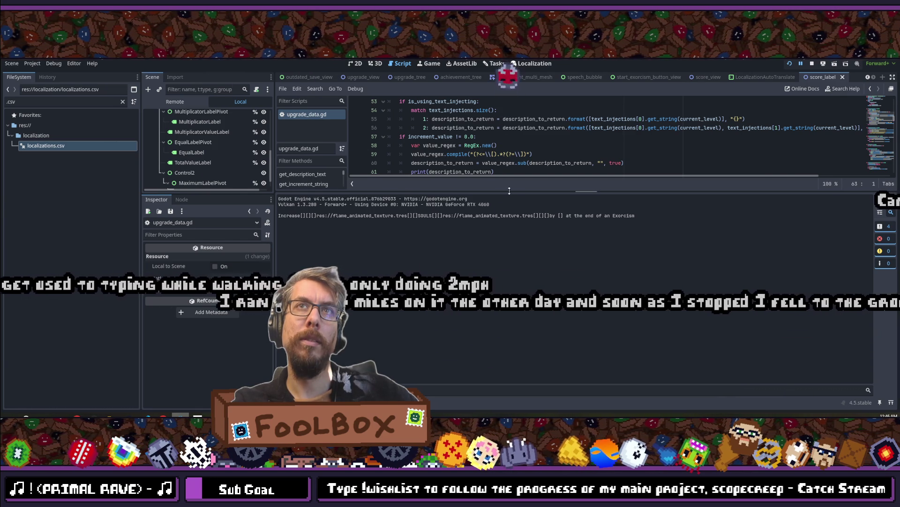
left_click_drag(509, 191, 506, 236)
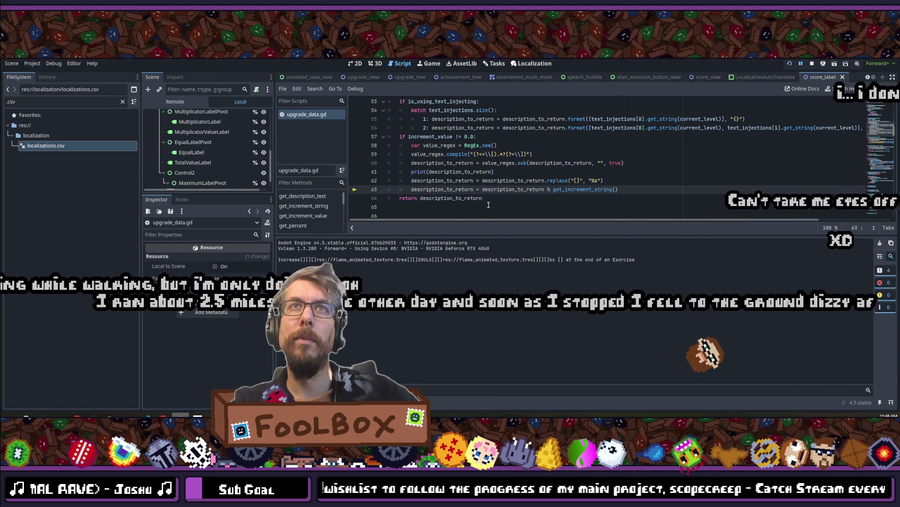
scroll(488, 205, "up", 2)
scroll(488, 205, "down", 1)
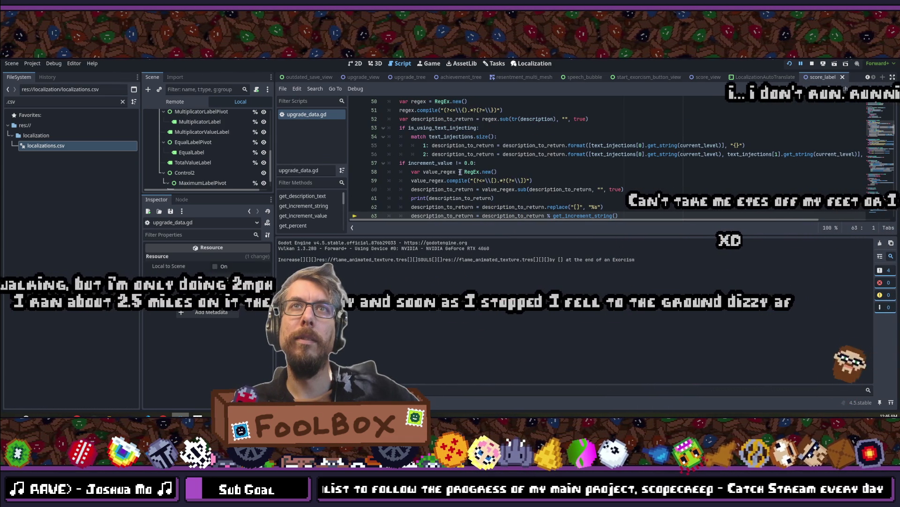
mouse_move(445, 188)
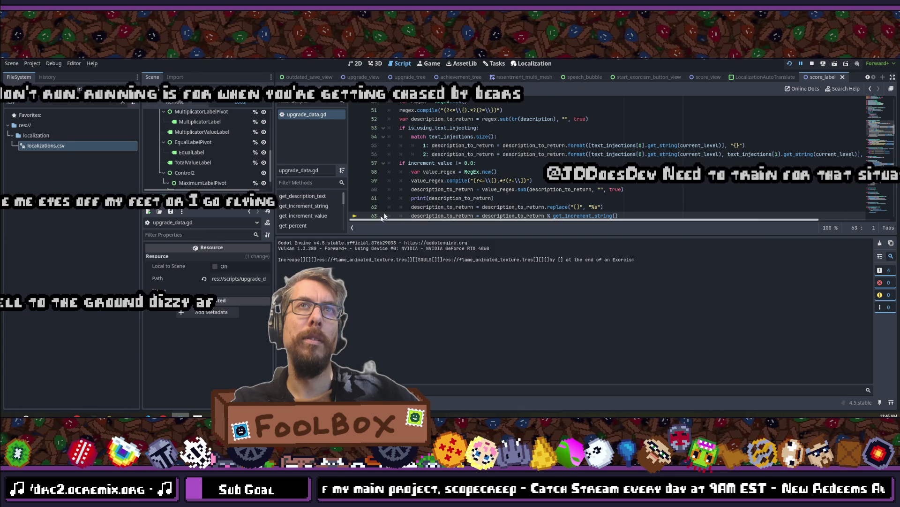
mouse_move(496, 198)
left_mouse_down()
mouse_move(443, 190)
mouse_move(421, 198)
left_mouse_up()
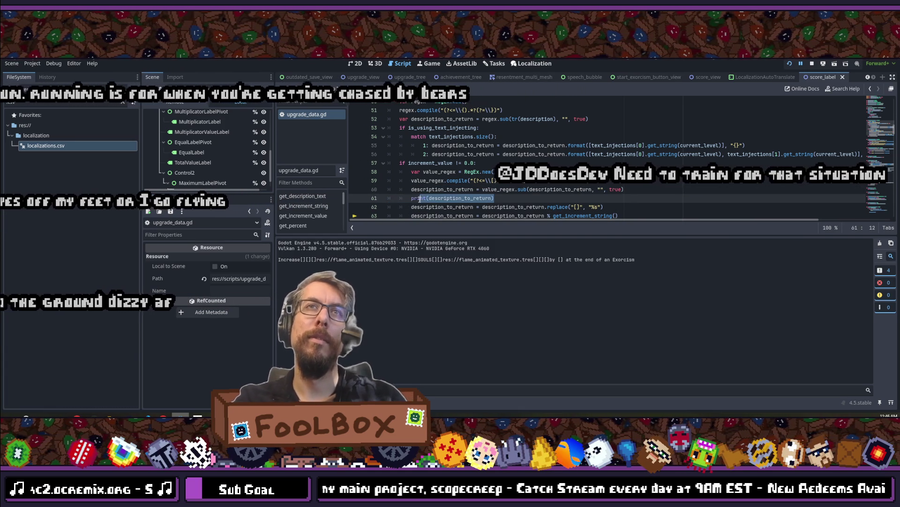
left_click(311, 117)
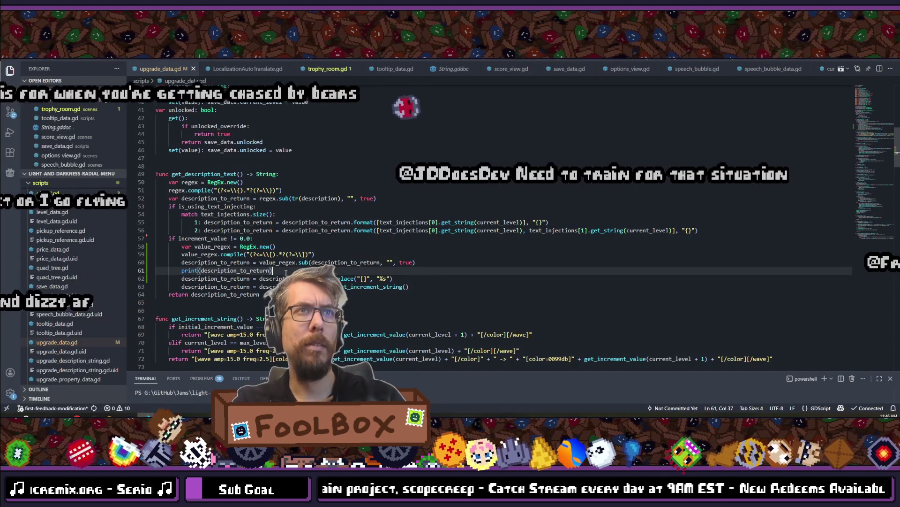
- Copy the print(description_to_return) line to after the match block, save, and switch to Godot
key("shift+Home")
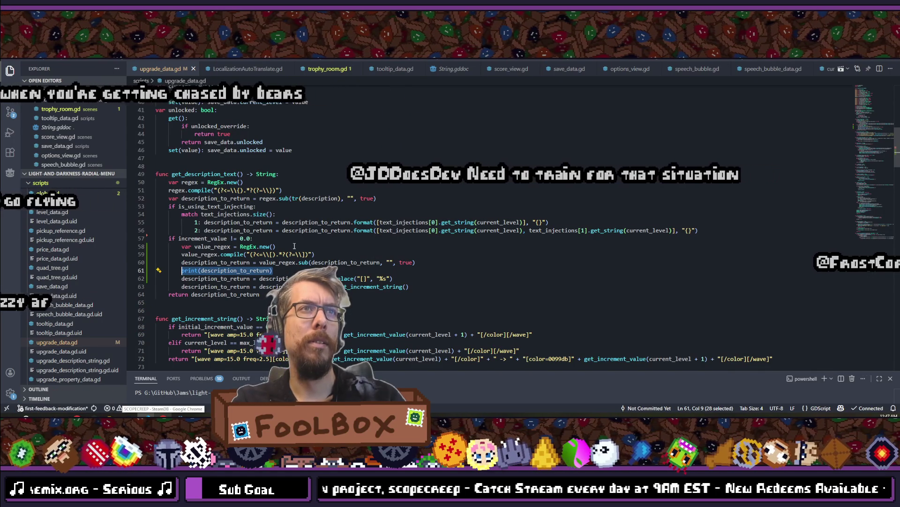
key("ctrl+c")
left_click(709, 230)
key("Return")
key("ctrl+v")
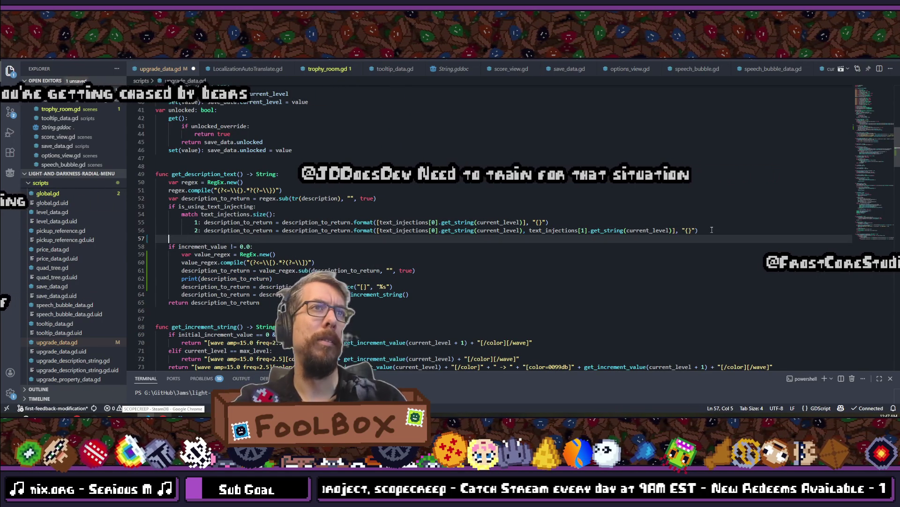
key("ctrl+s")
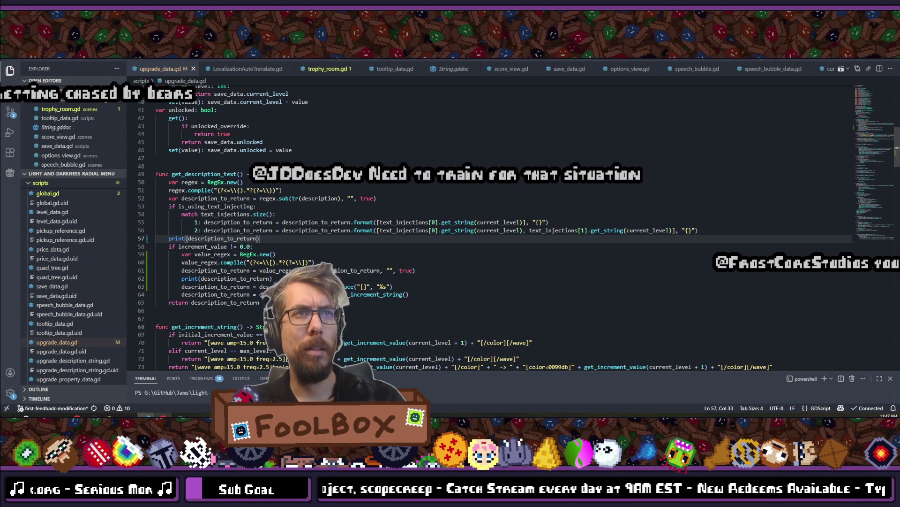
left_click(273, 278)
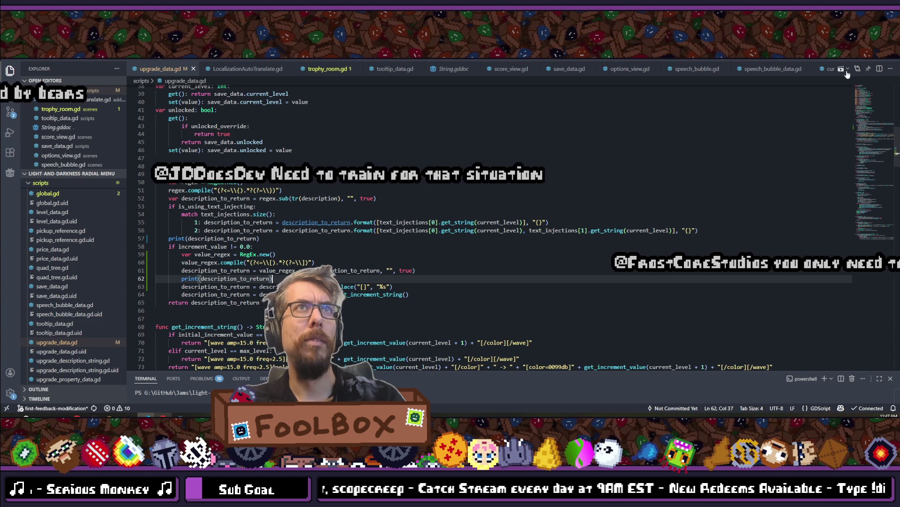
key("alt+Tab")
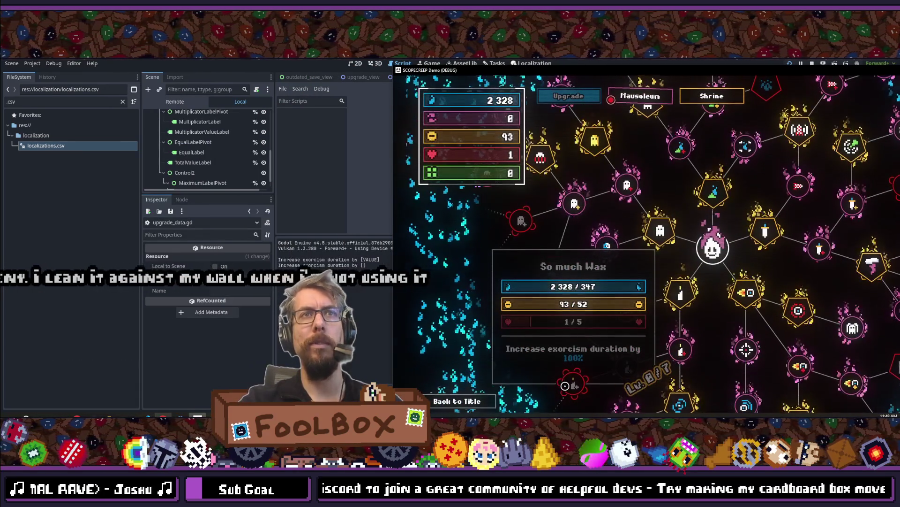
- Check the line 64 format-string error in the output log, stop the game, and close upgrade_data.gd
mouse_move(575, 333)
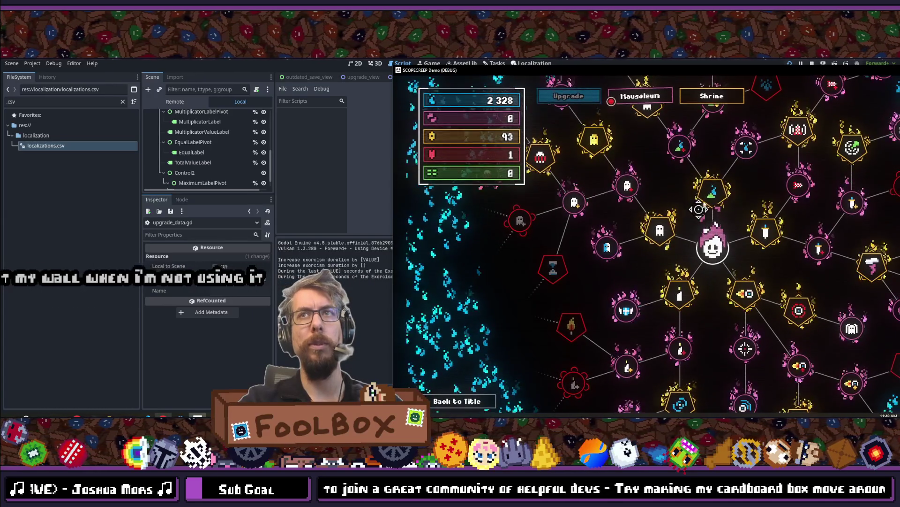
mouse_move(709, 193)
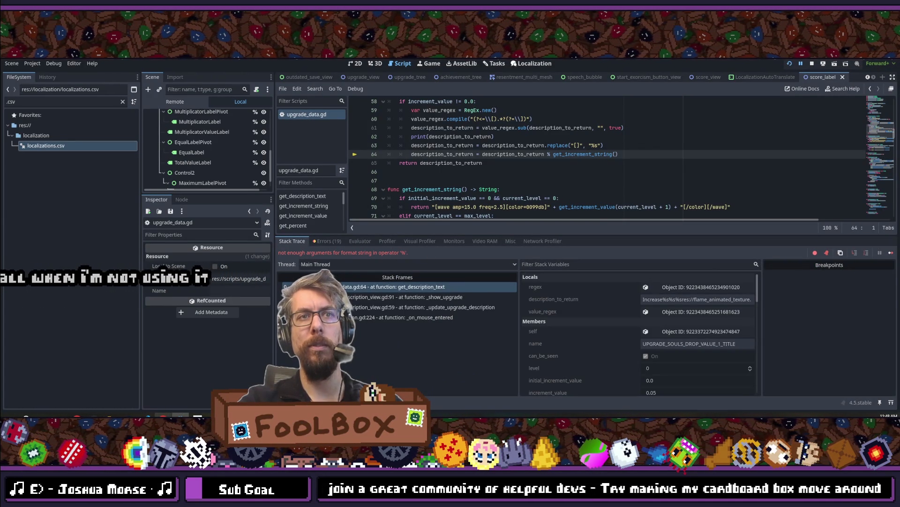
key("F8")
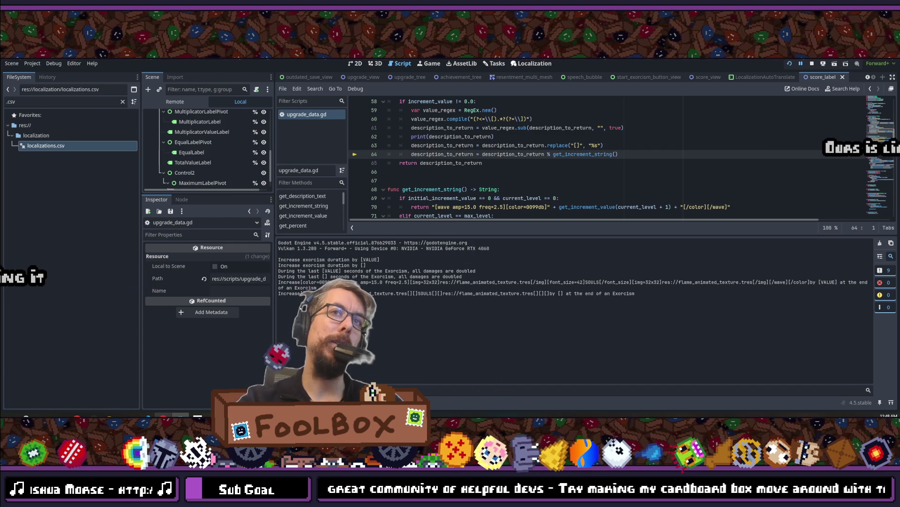
right_click(301, 390)
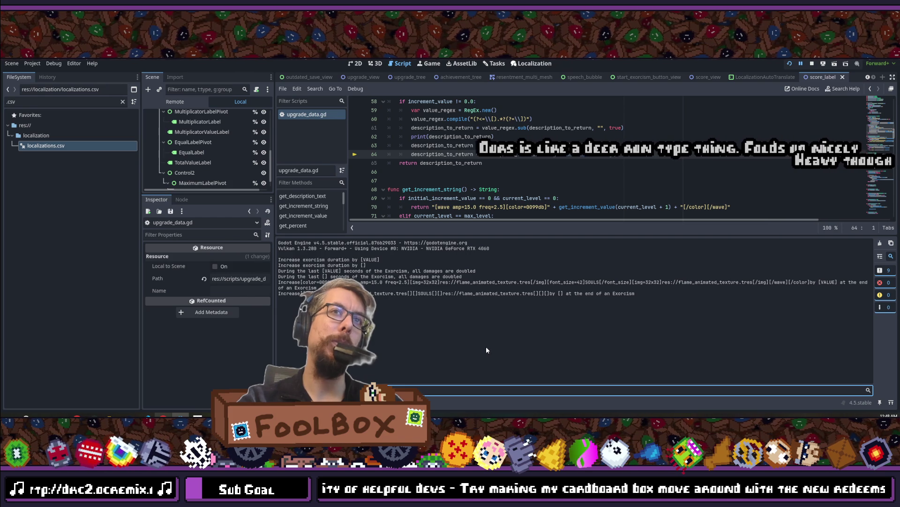
left_click(812, 63)
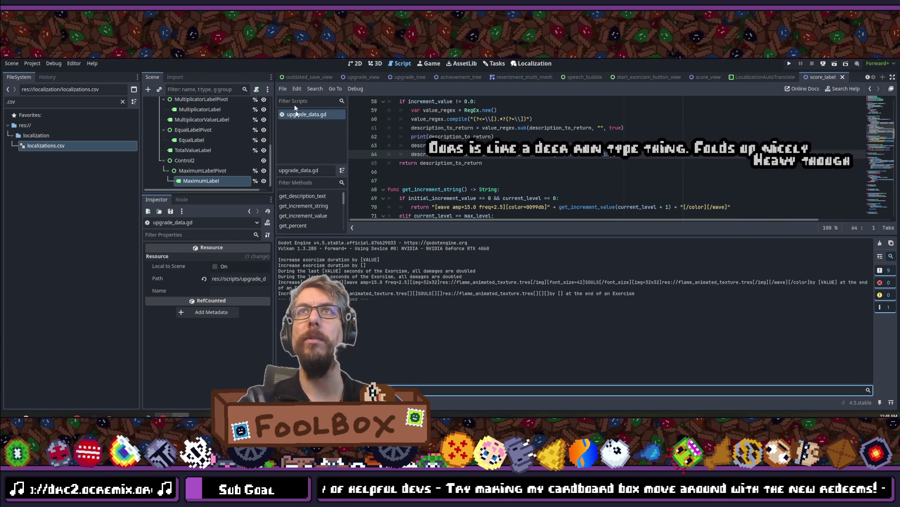
middle_click(316, 115)
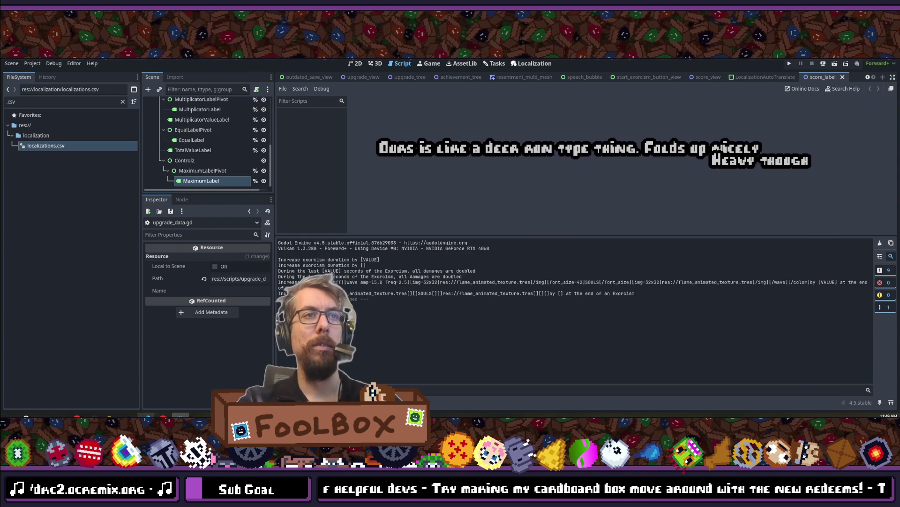
- Move the increment_value block to the top of get_description_text, drop its debug print, and save
key("alt+Tab")
left_click_drag(168, 246, 462, 295)
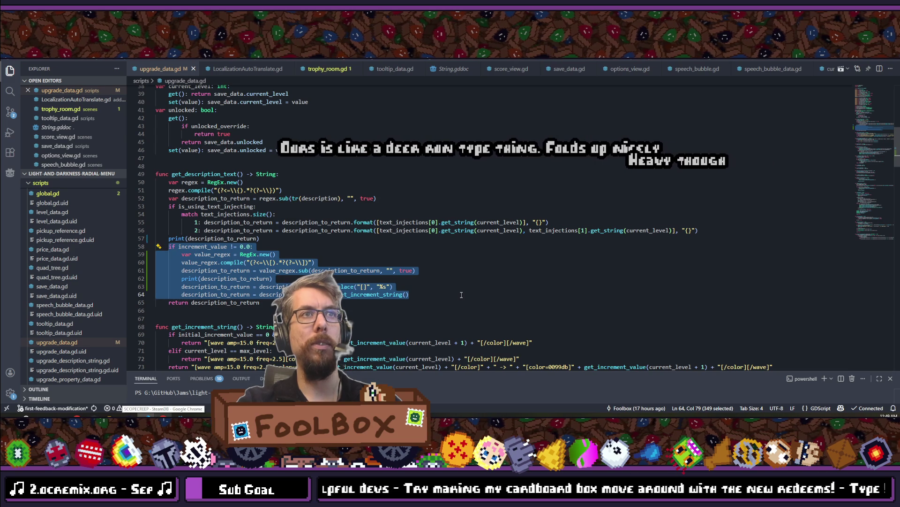
key("BackSpace")
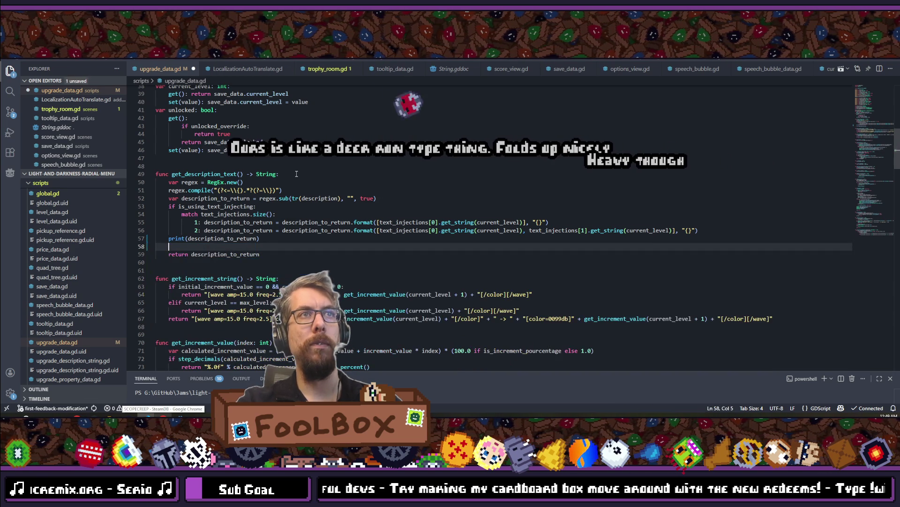
left_click(297, 173)
key("Return")
key("ctrl+v")
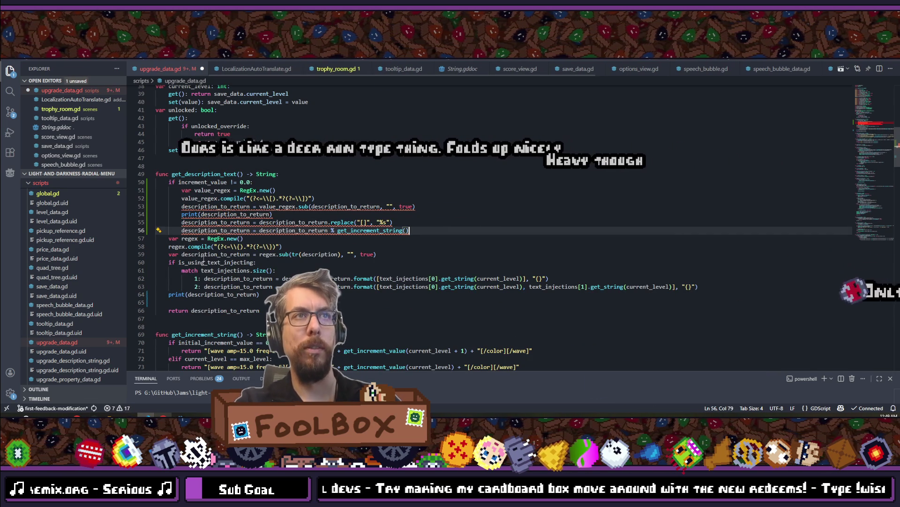
mouse_move(277, 233)
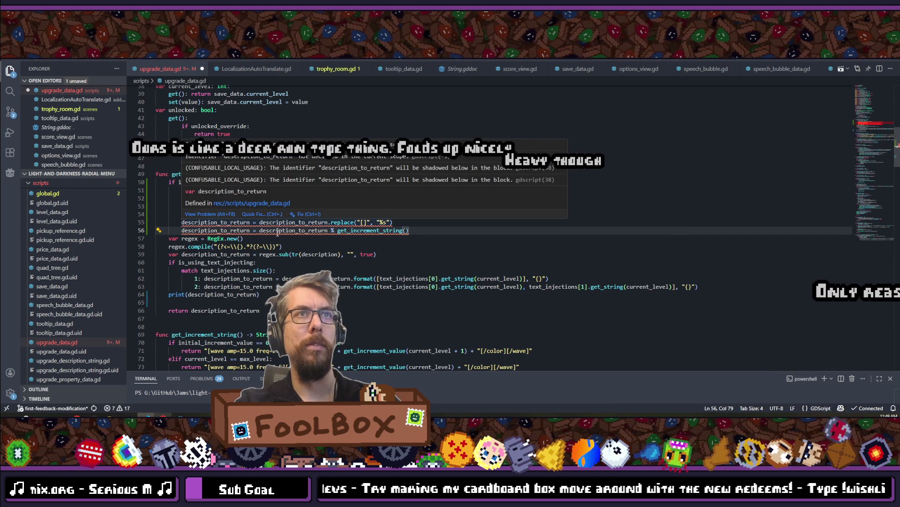
right_click(288, 171)
key("Escape")
left_click_drag(273, 214, 42, 211)
key("shift+End")
key("BackSpace")
key("ctrl+s")
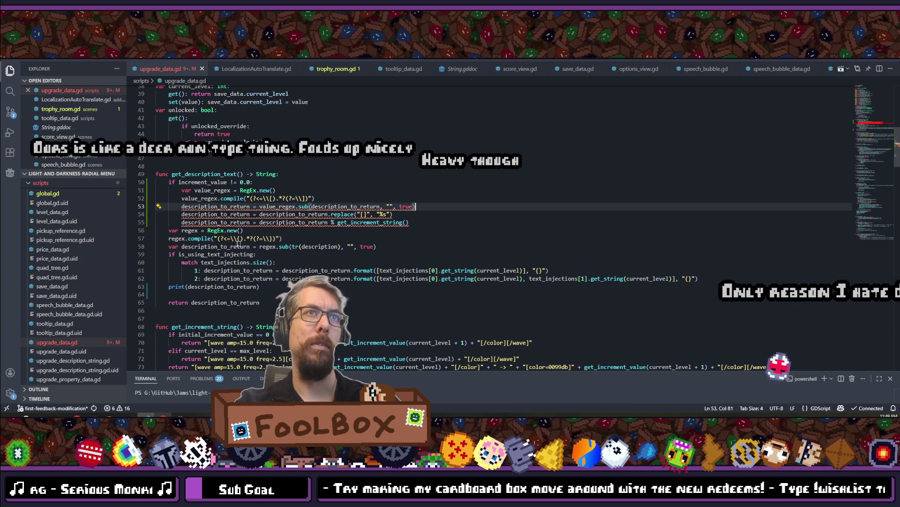
- Swap the arguments so increment formatting uses tr(description) and the regex.sub uses description_to_return
left_click(239, 246)
left_click_drag(292, 247, 342, 247)
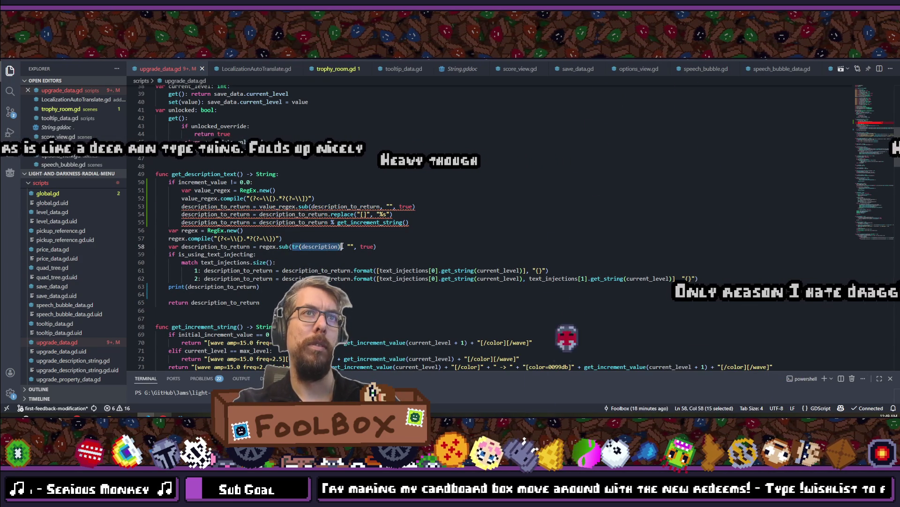
double_click(340, 207)
key("ctrl+v")
double_click(240, 207)
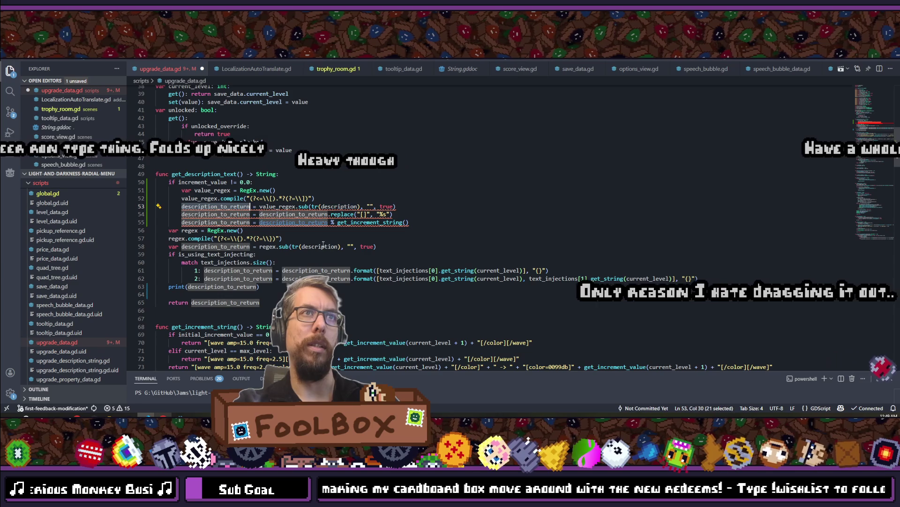
left_click_drag(291, 246, 350, 246)
key("ctrl+v")
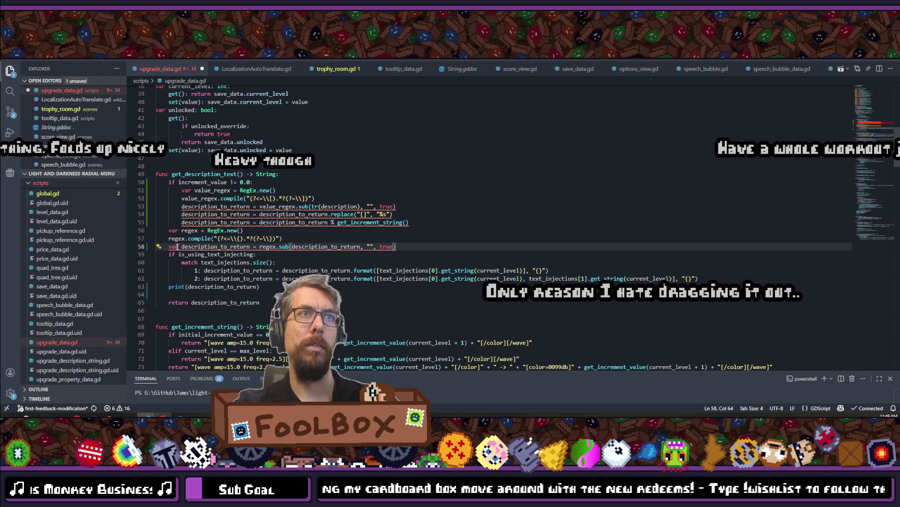
- Declare var description_to_return at the function start, make line 59 a plain assignment, and save
key("ctrl+shift+Left")
left_click(178, 246)
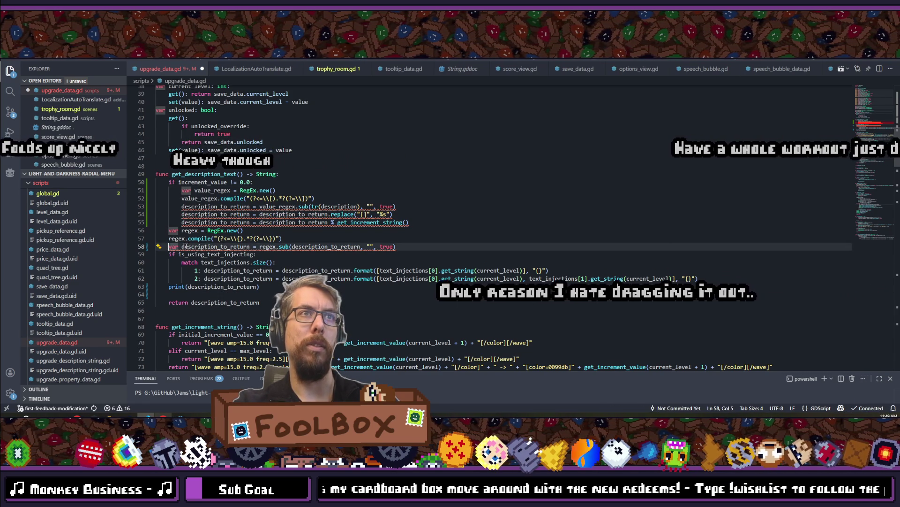
left_click_drag(169, 246, 256, 246)
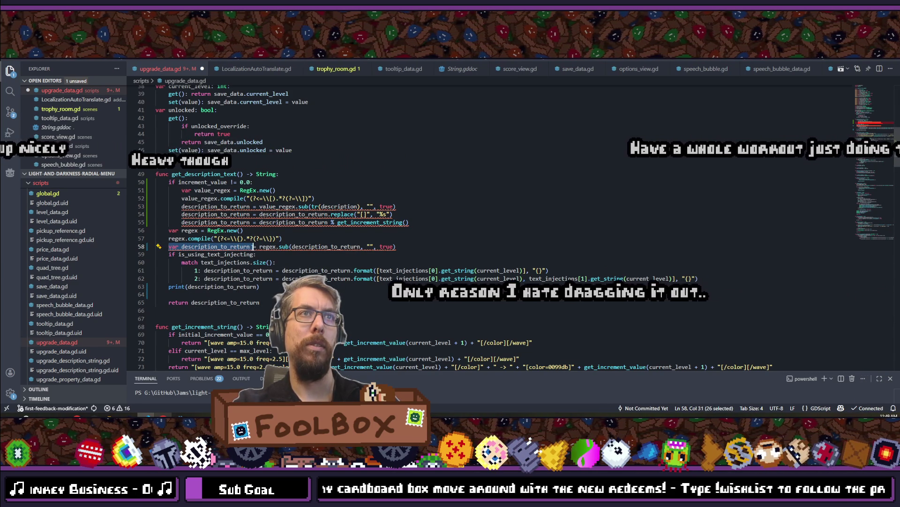
key("ctrl+c")
left_click(293, 173)
key("Return")
key("ctrl+v")
key("BackSpace")
left_click(179, 255)
key("BackSpace")
key("BackSpace")
key("BackSpace")
key("ctrl+s")
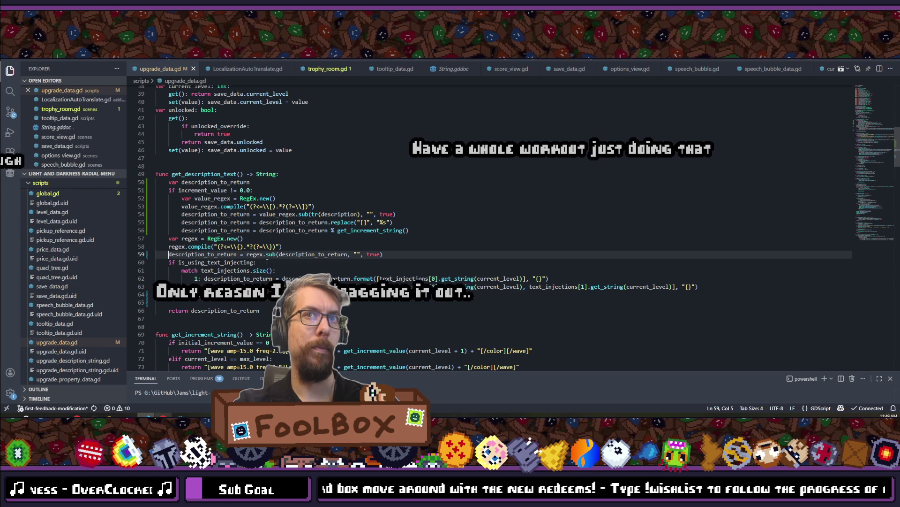
- Delete the leftover debug print lines from upgrade_data.gd
double_click(188, 295)
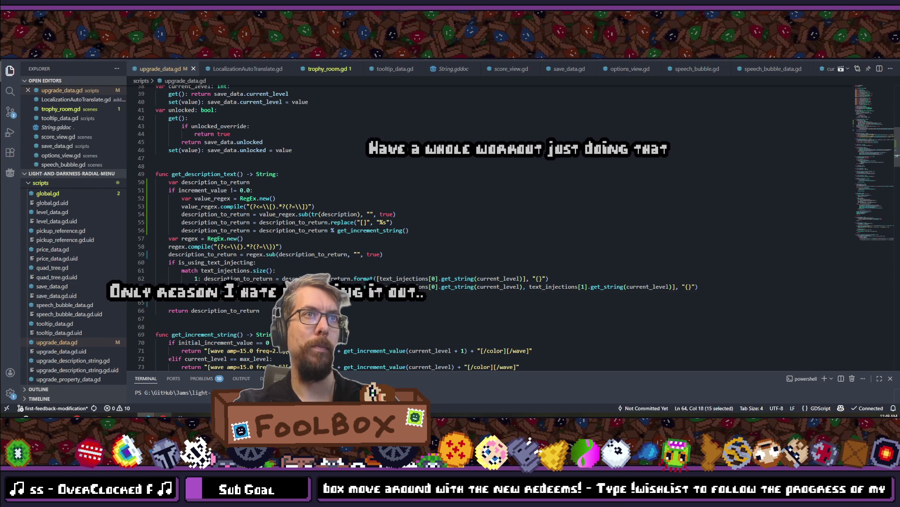
key("BackSpace")
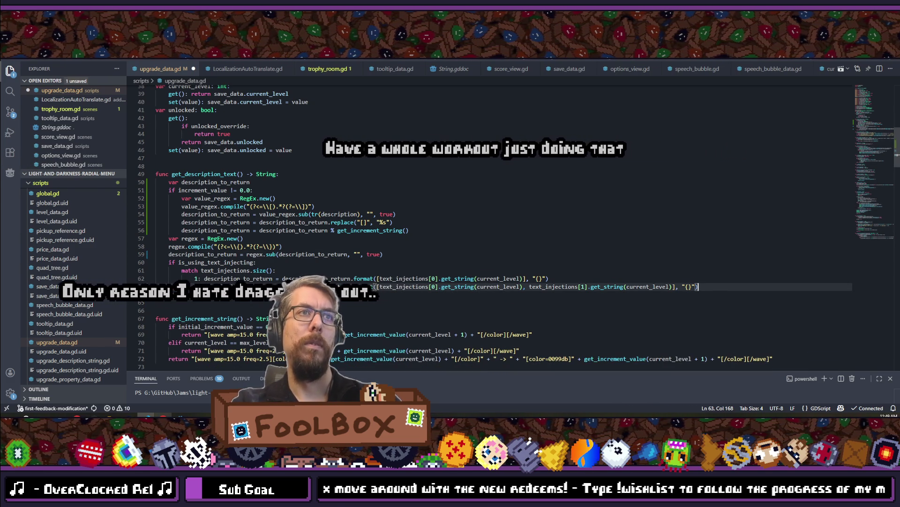
scroll(469, 225, "up", 3)
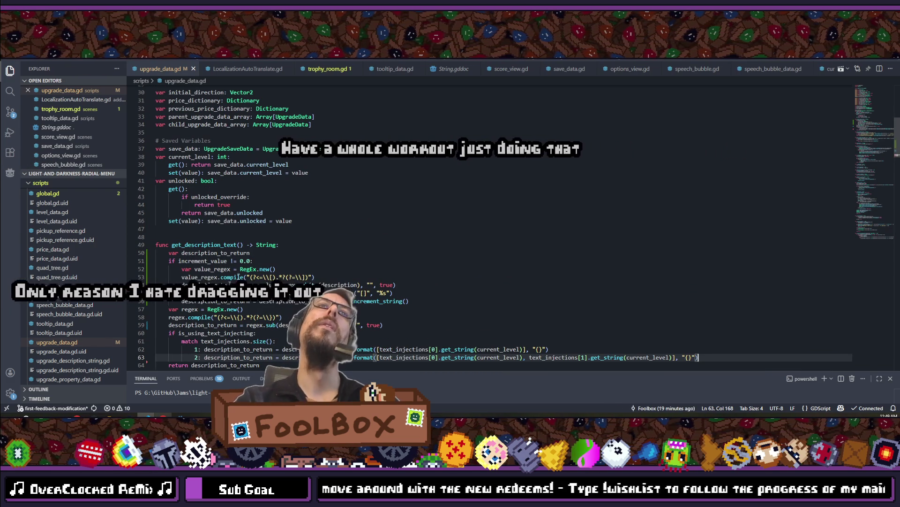
key("alt+Tab")
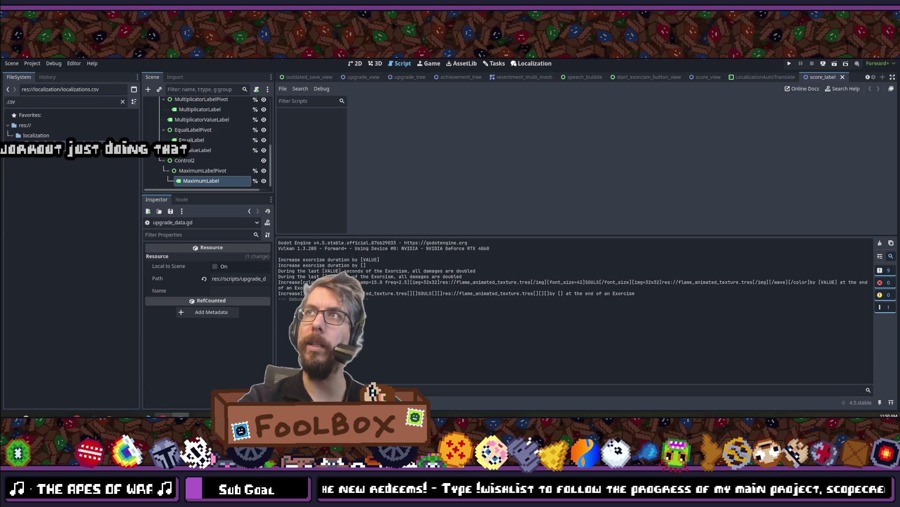
- Run scopecreep and continue the saved game. Check the Shield and Banker tooltips show values like 3 and 20%, then close the game
key("F5")
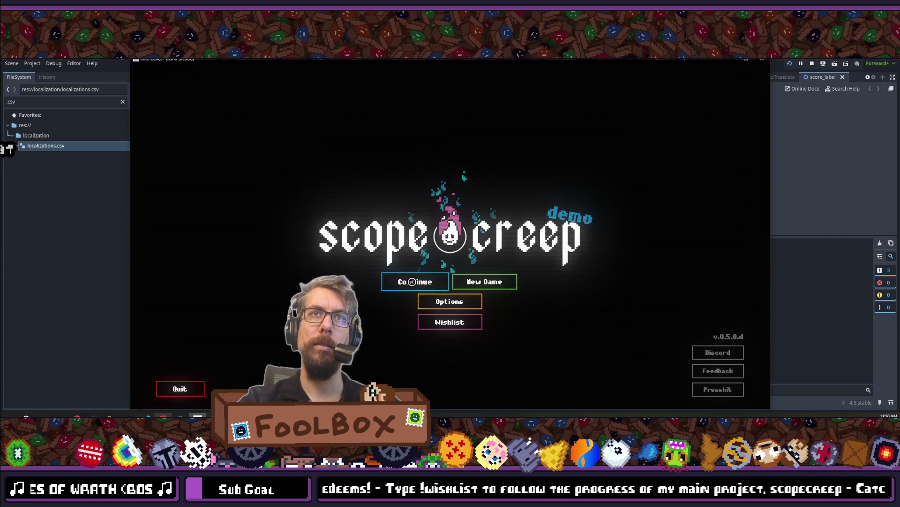
left_click(402, 281)
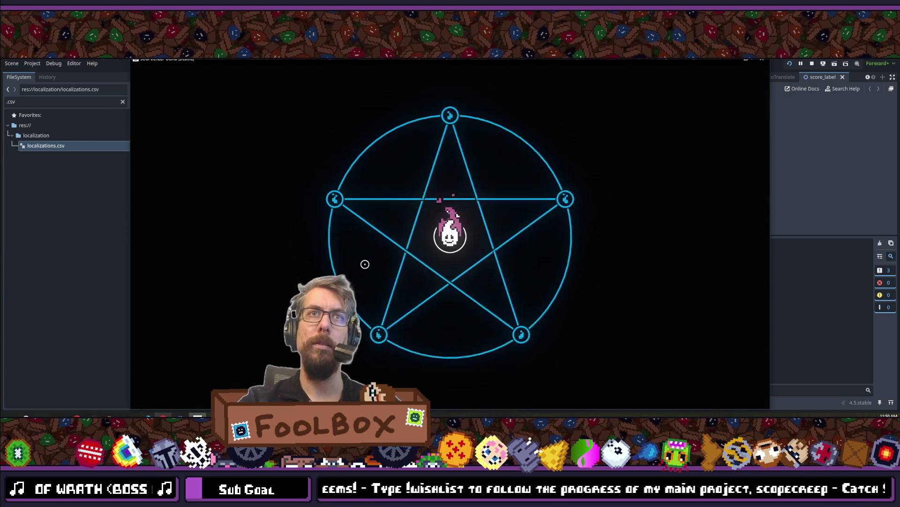
left_click_drag(375, 64, 595, 75)
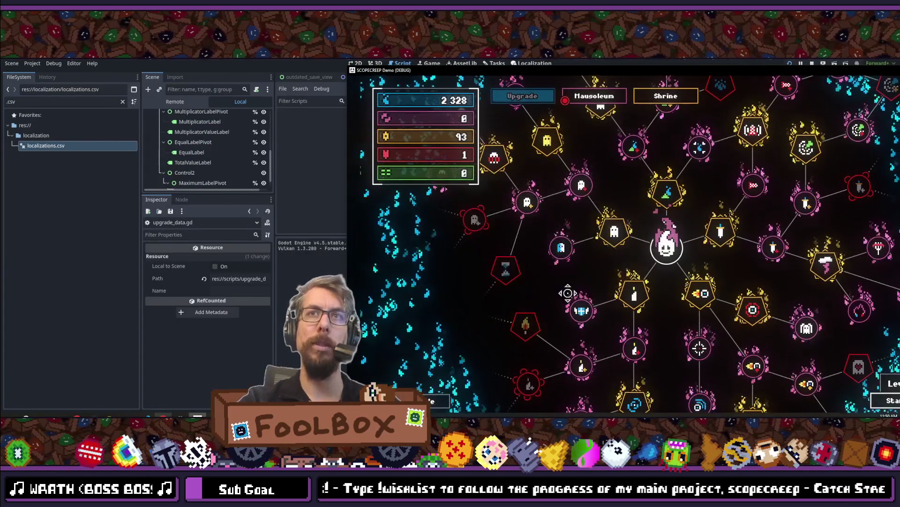
mouse_move(594, 308)
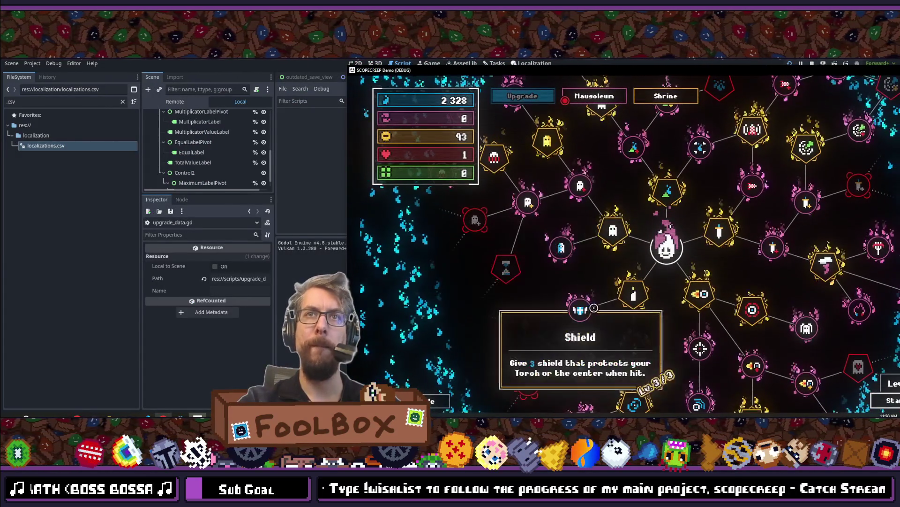
mouse_move(675, 185)
mouse_move(674, 186)
left_mouse_down()
mouse_move(500, 182)
mouse_move(553, 181)
left_mouse_up()
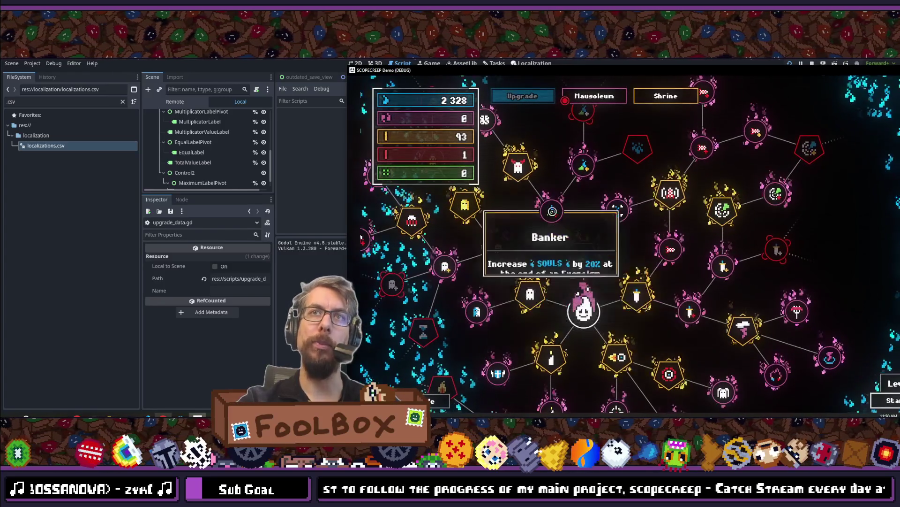
left_click(585, 256)
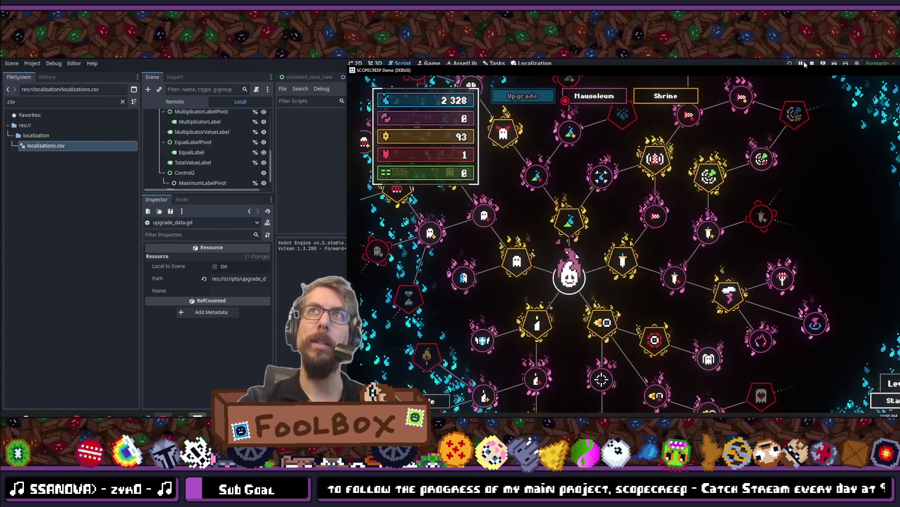
left_click_drag(805, 64, 689, 63)
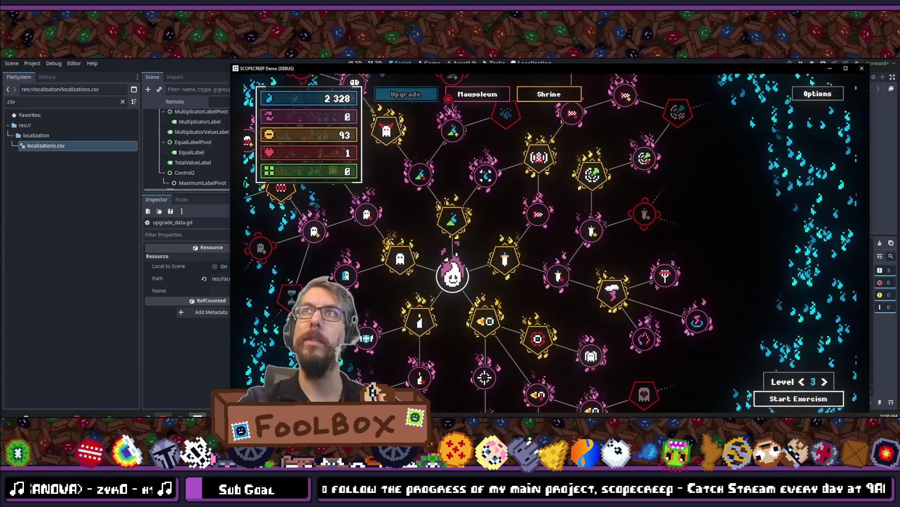
key("alt+F4")
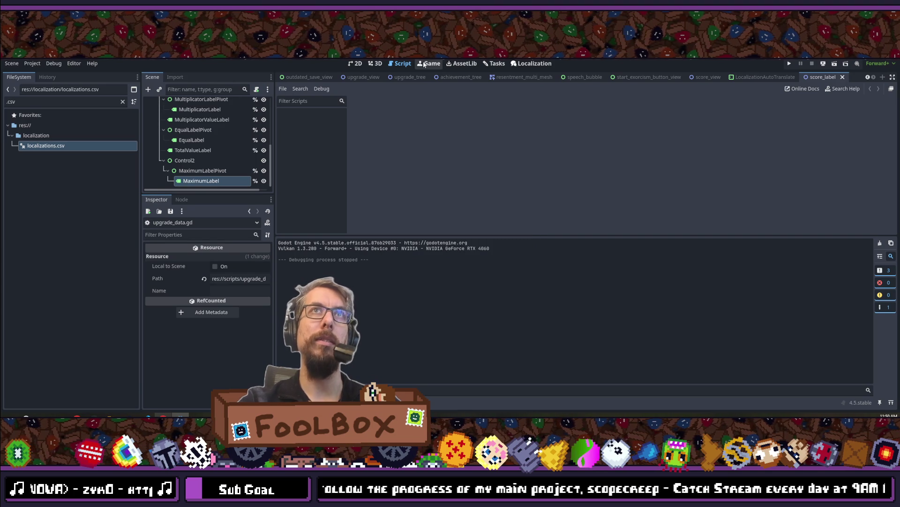
- Enlarge the translations table and clear the first French souls drop-value description
left_click(535, 64)
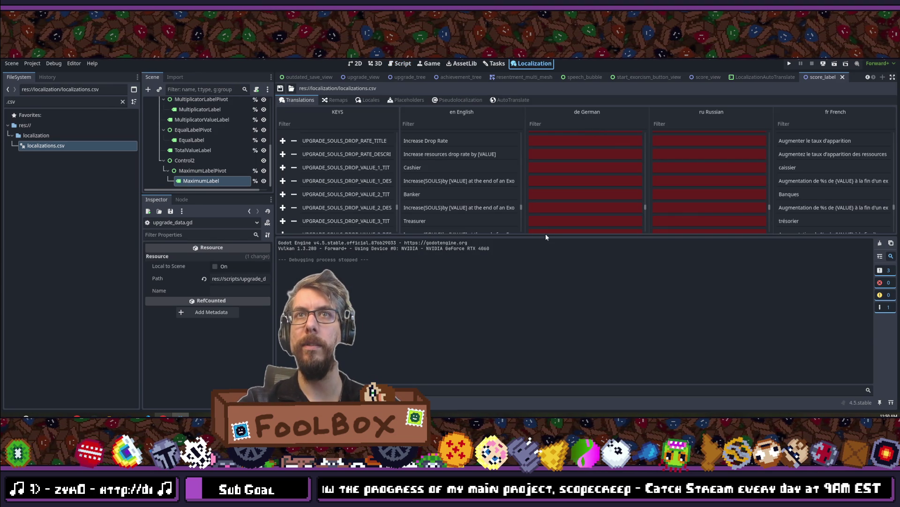
left_click_drag(552, 235, 562, 402)
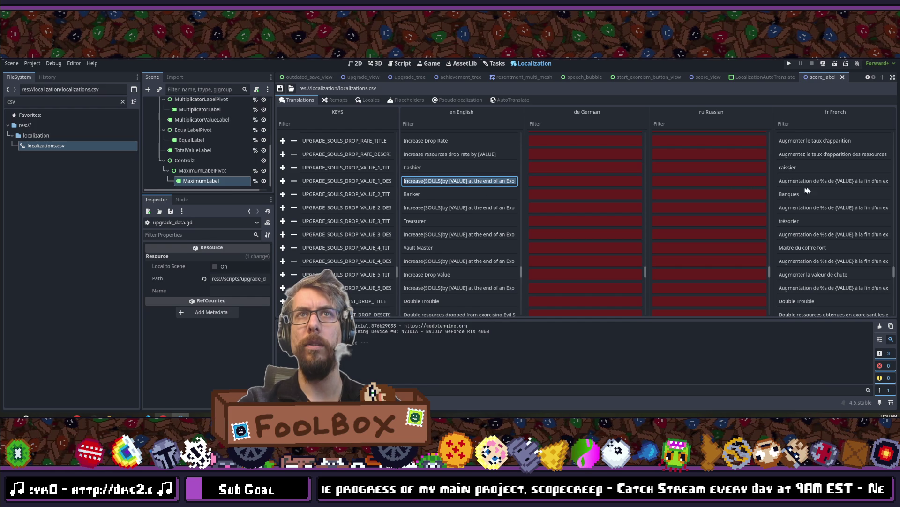
double_click(841, 181)
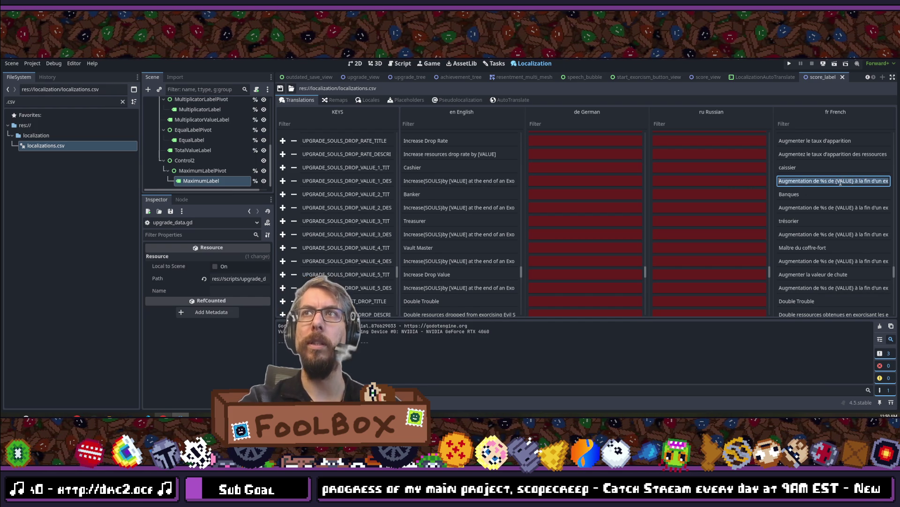
key("ctrl+a")
key("BackSpace")
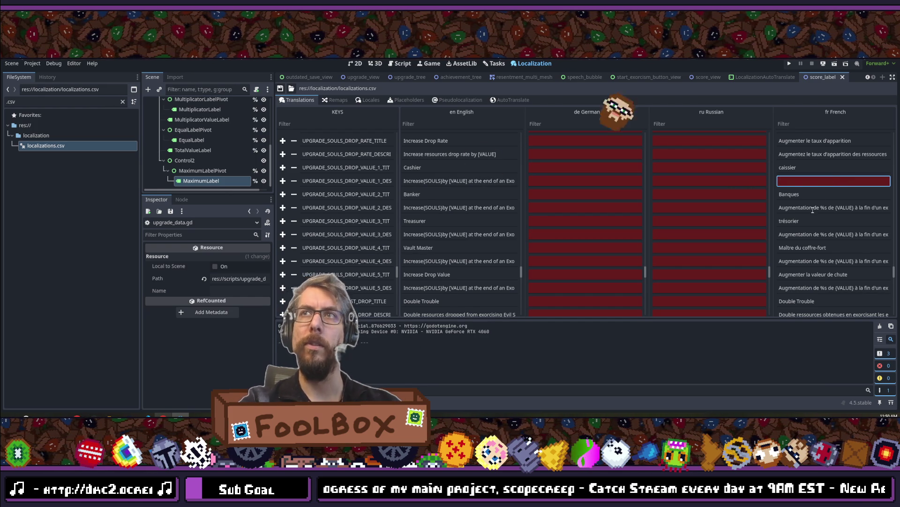
- Clear the remaining French Increase(SOULS) drop-value description cells
left_click(817, 207)
key("BackSpace")
left_click(825, 234)
key("BackSpace")
left_click(830, 261)
double_click(832, 287)
key("BackSpace")
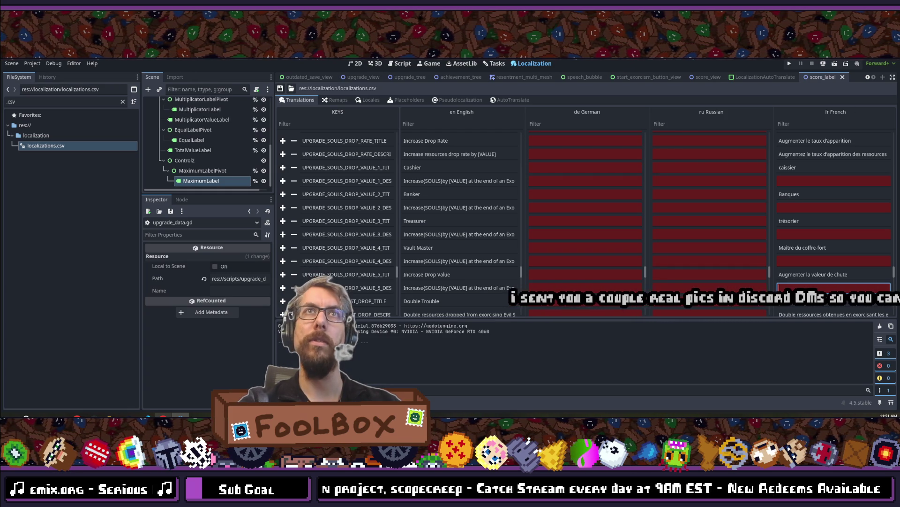
left_click(513, 100)
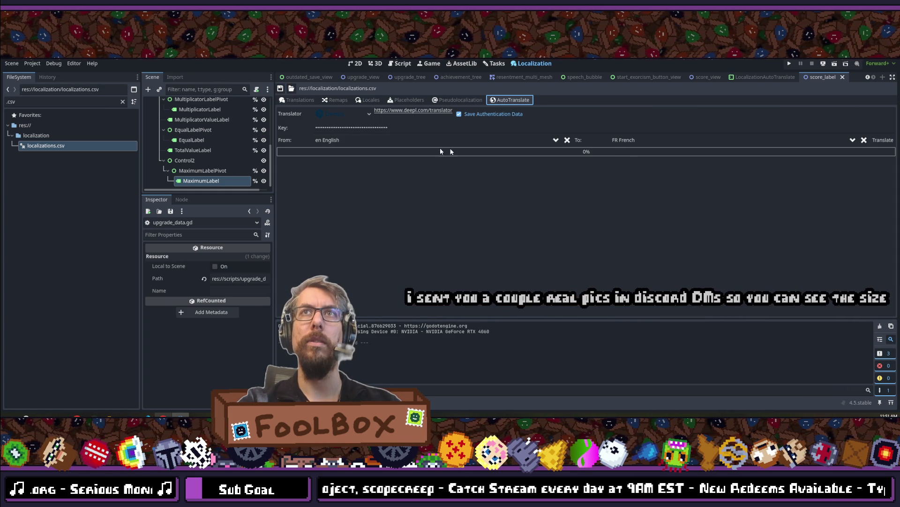
- Translate the empty cells from English to French, then reload the current project
left_click(889, 142)
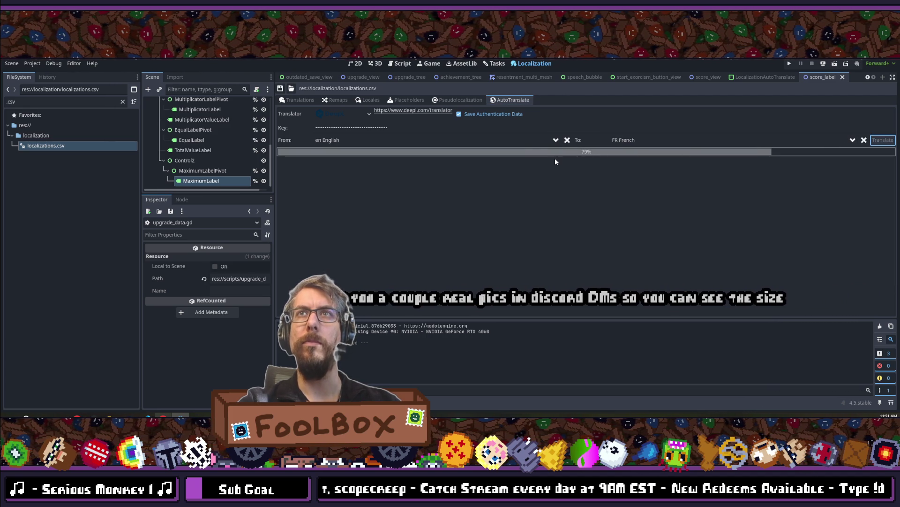
left_click(297, 100)
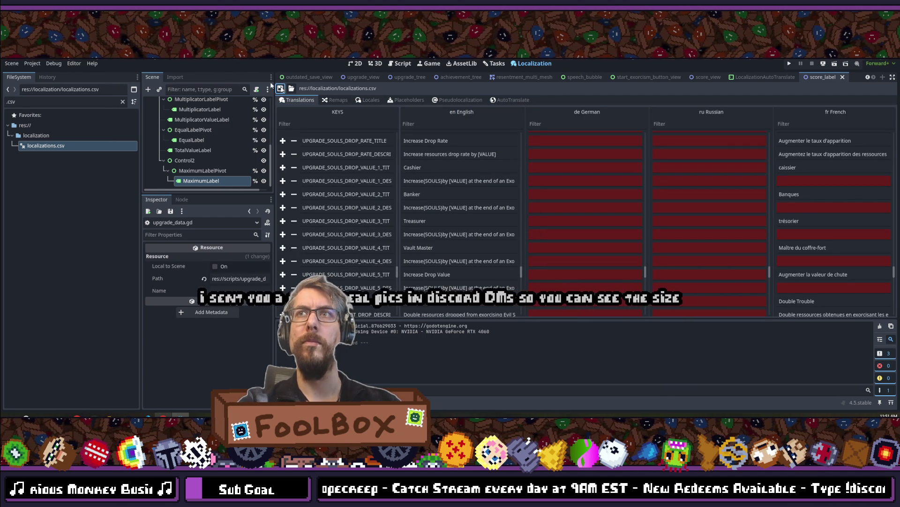
left_click(32, 64)
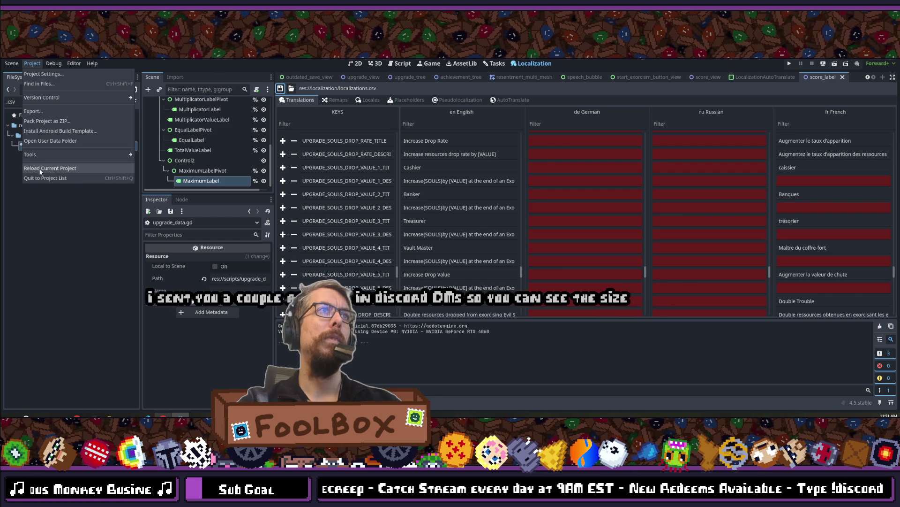
left_click(42, 170)
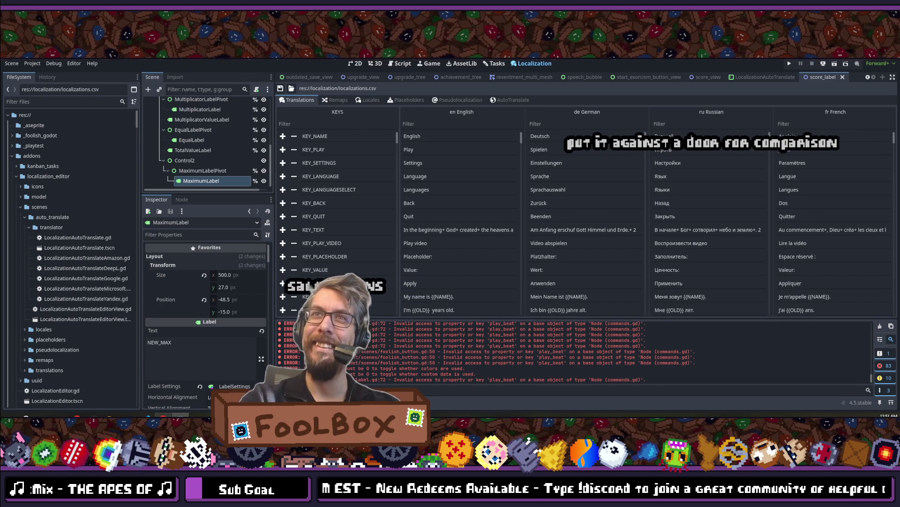
- Scroll the translations table down to the UPGRADE_SOULS_DROP_VALUE rows to inspect the French column
scroll(592, 258, "down", 10)
scroll(593, 258, "down", 15)
scroll(596, 255, "down", 15)
scroll(612, 235, "down", 10)
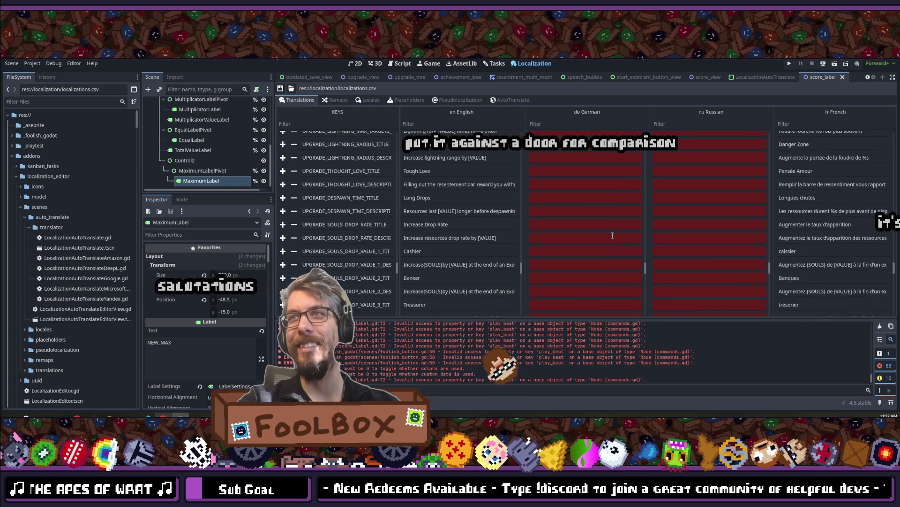
scroll(614, 230, "down", 10)
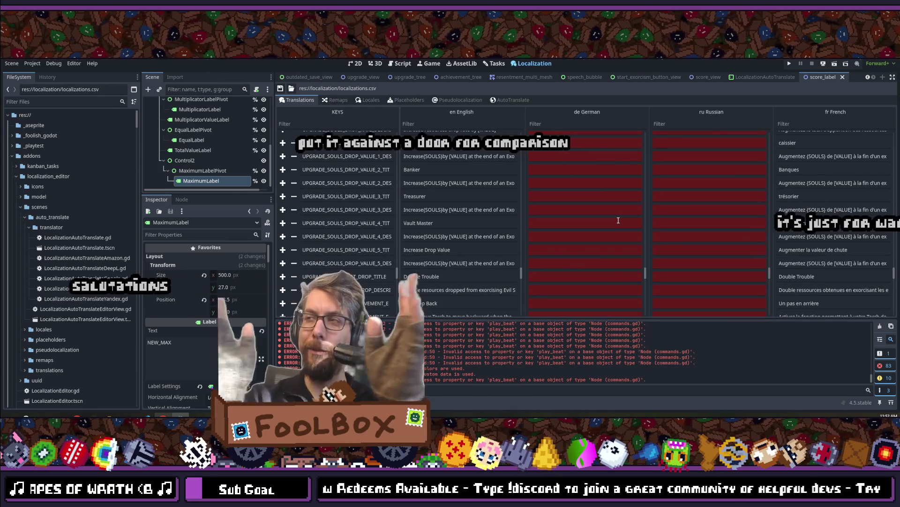
scroll(621, 209, "up", 3)
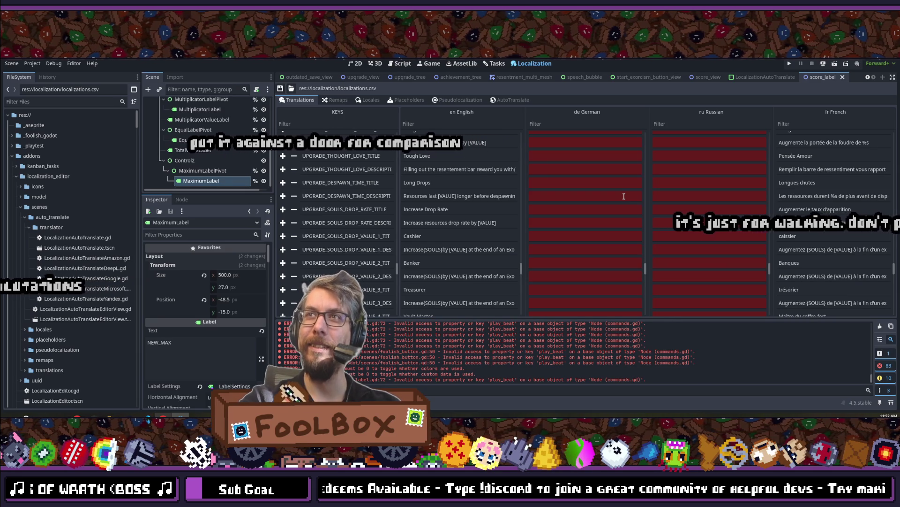
scroll(623, 196, "down", 3)
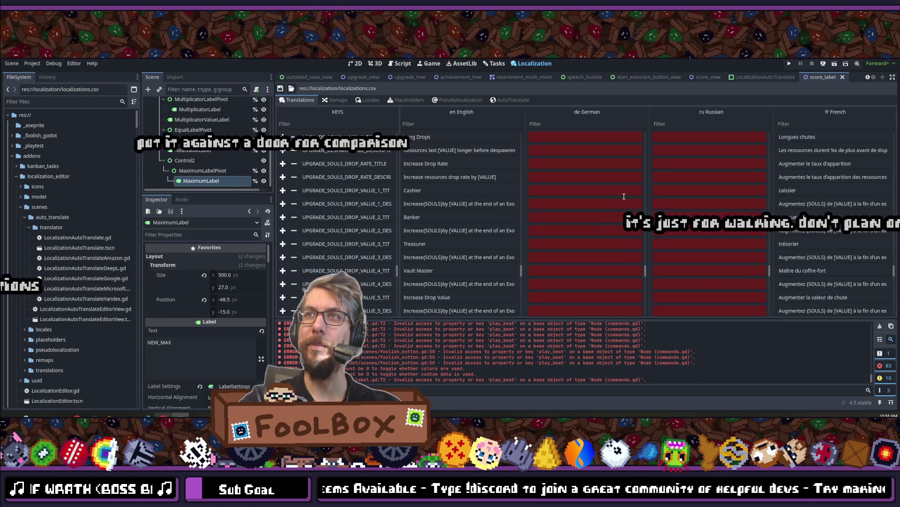
scroll(624, 196, "down", 1)
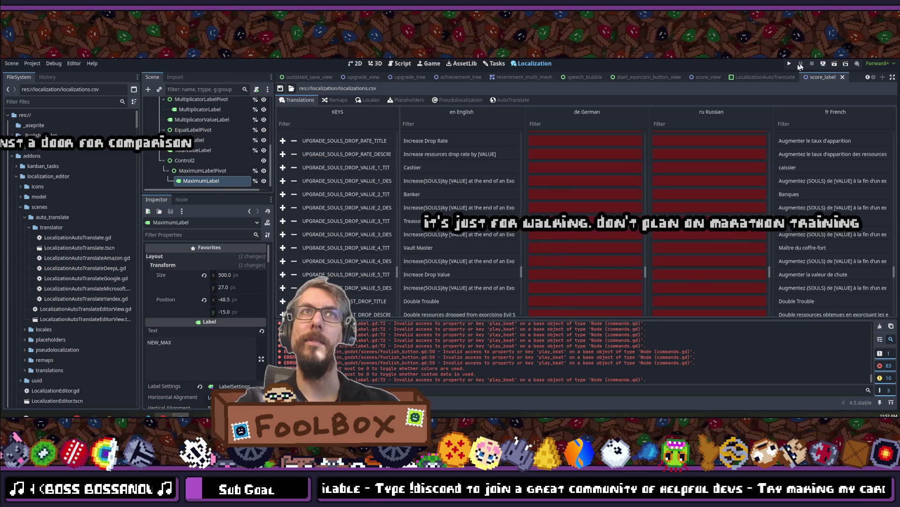
- Run scopecreep and continue the saved game, then switch to the maximized Chrome window
left_click(789, 63)
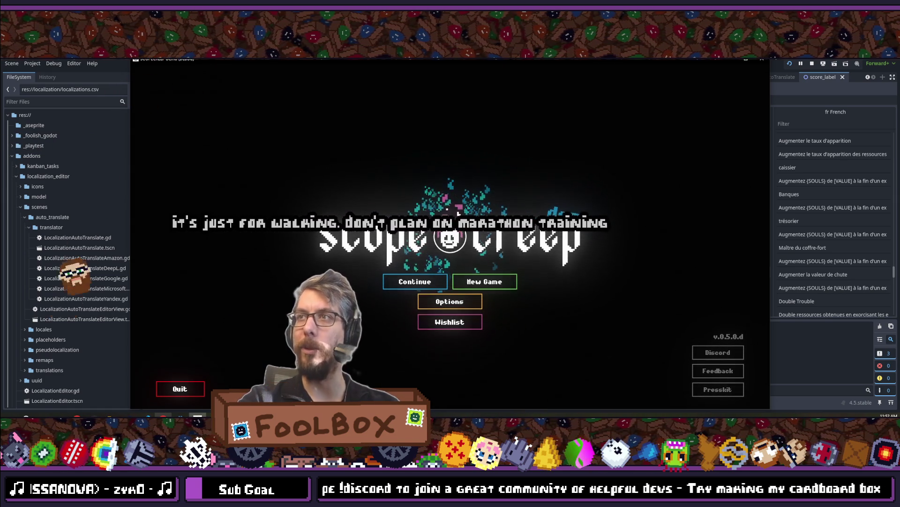
left_click(414, 291)
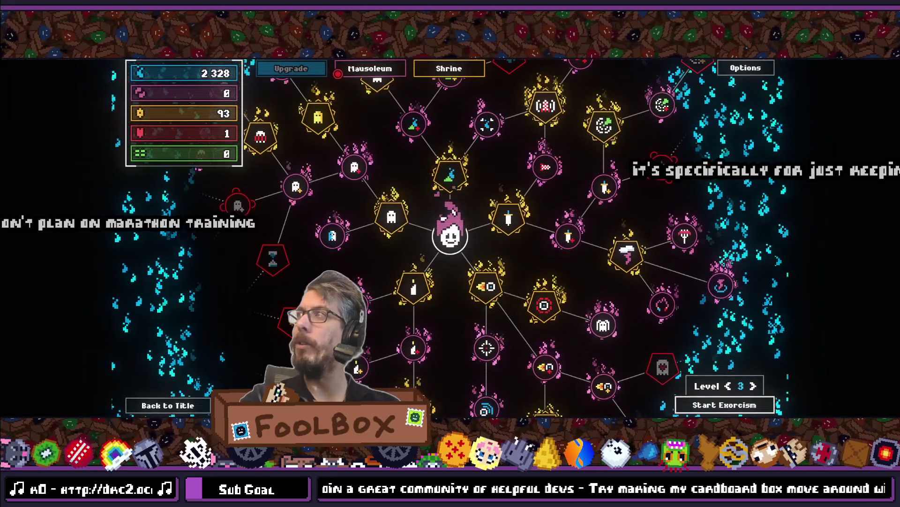
key("alt+Tab")
double_click(779, 94)
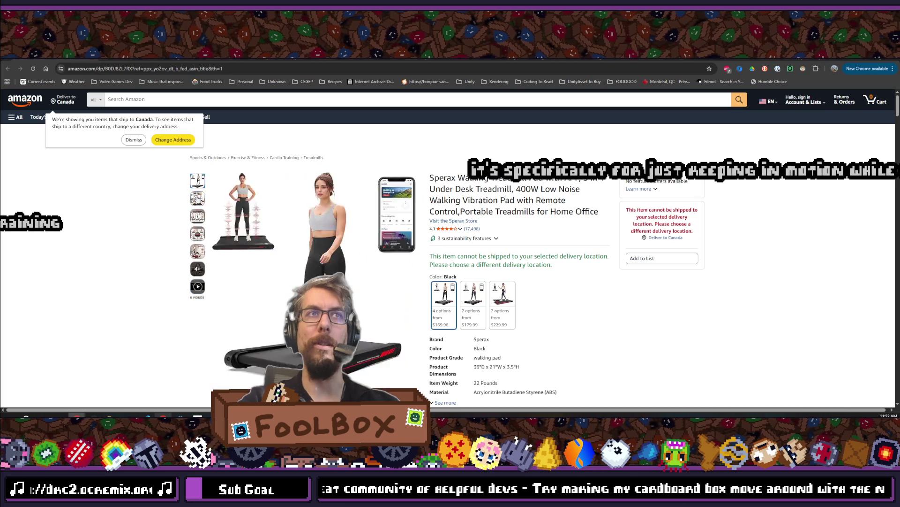
- Look over the Amazon treadmill product images, then return to the running game
mouse_move(198, 216)
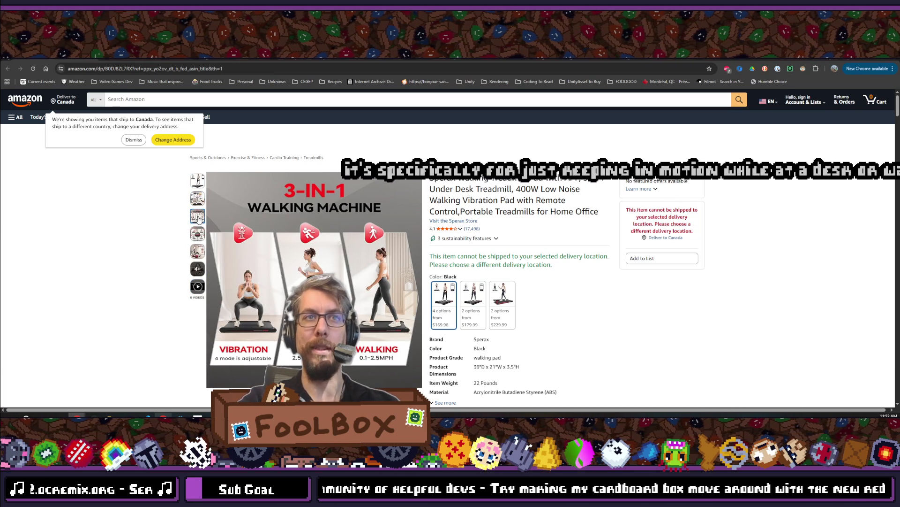
mouse_move(310, 300)
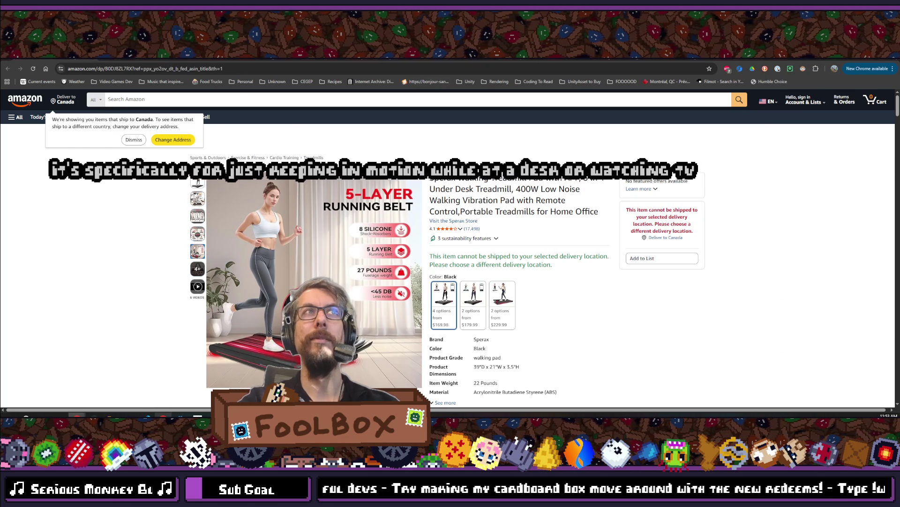
key("alt+Tab")
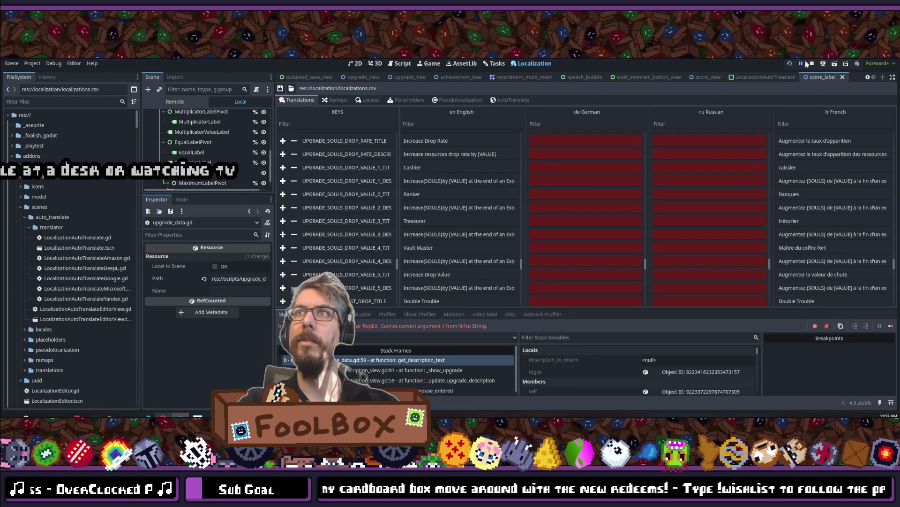
- Stop and relaunch scopecreep twice, continuing into the upgrade tree to check the Banker tooltip
left_click(809, 65)
left_click(392, 66)
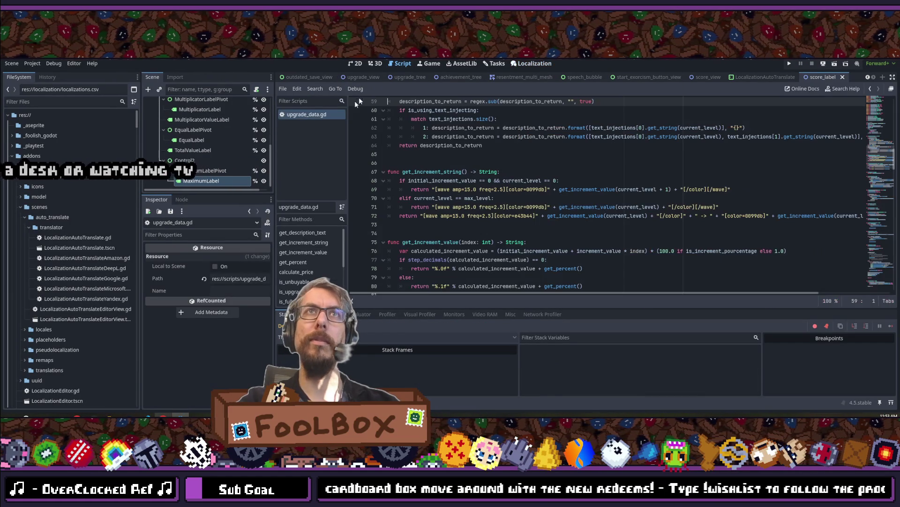
left_click(789, 63)
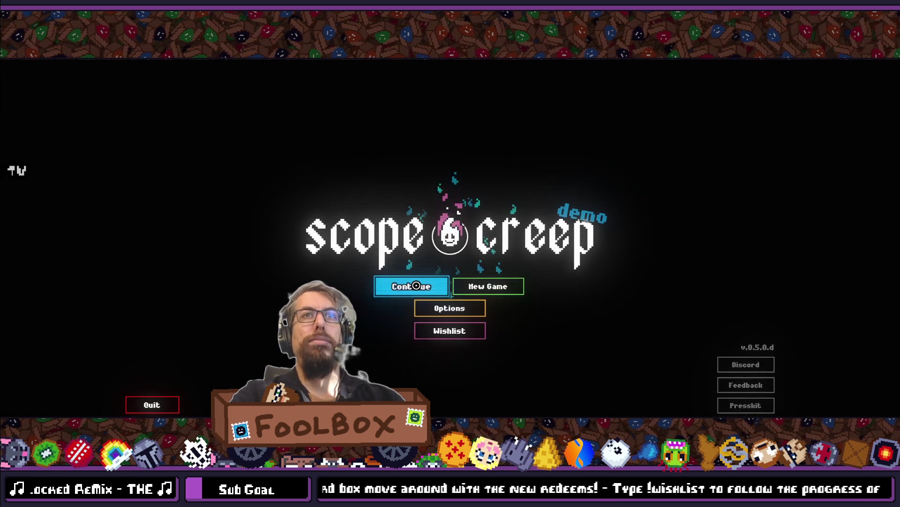
left_click(411, 286)
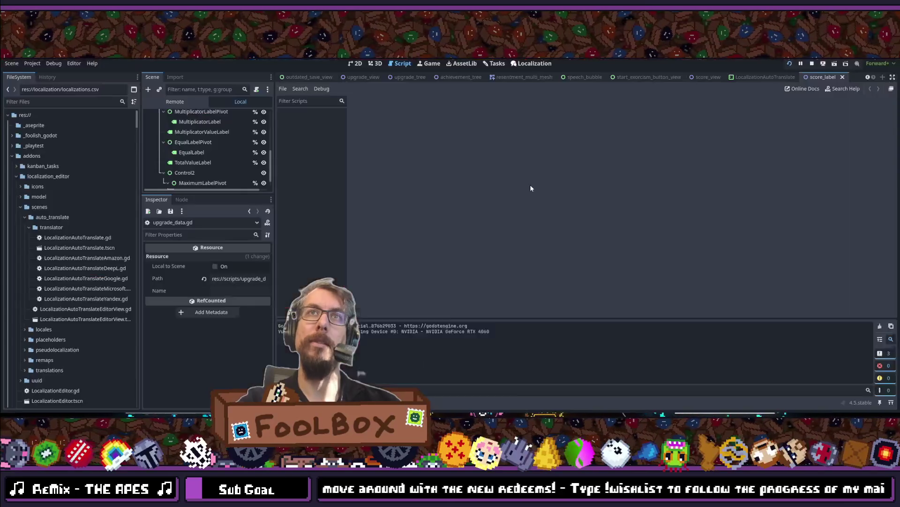
left_click(812, 64)
left_click(790, 63)
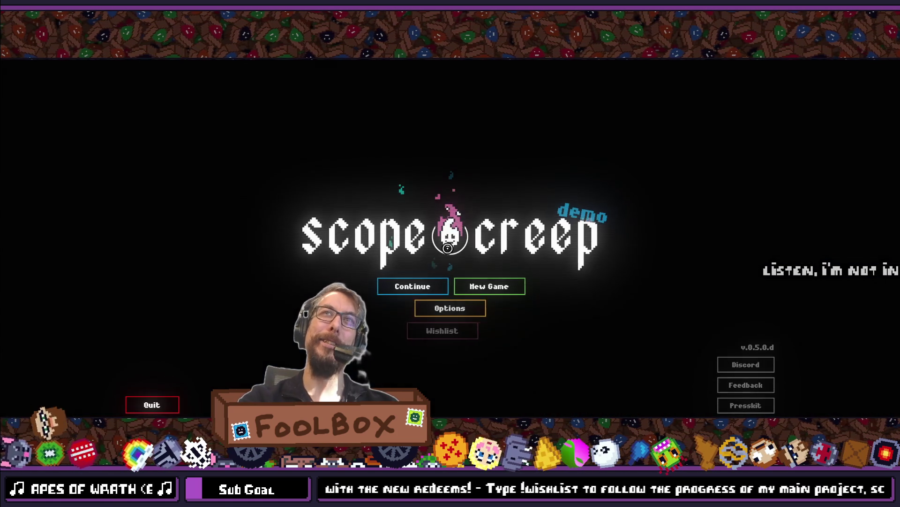
left_click(443, 234)
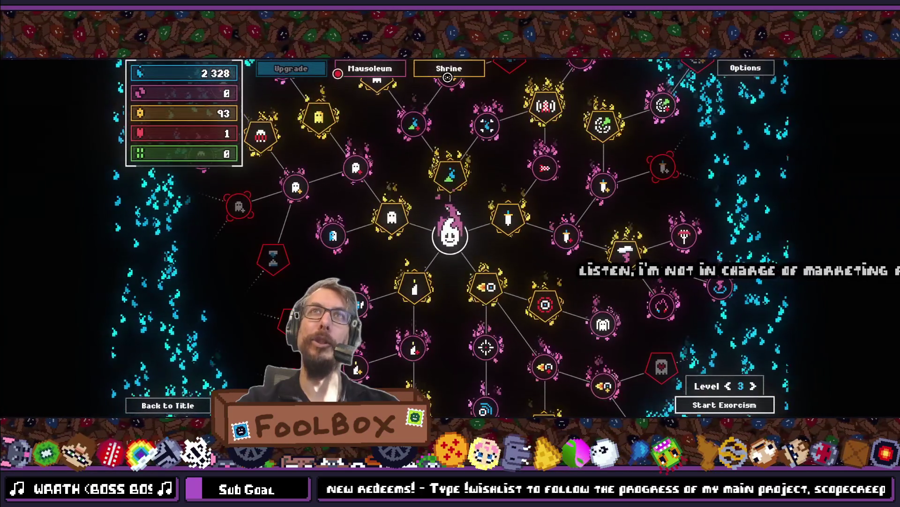
mouse_move(414, 115)
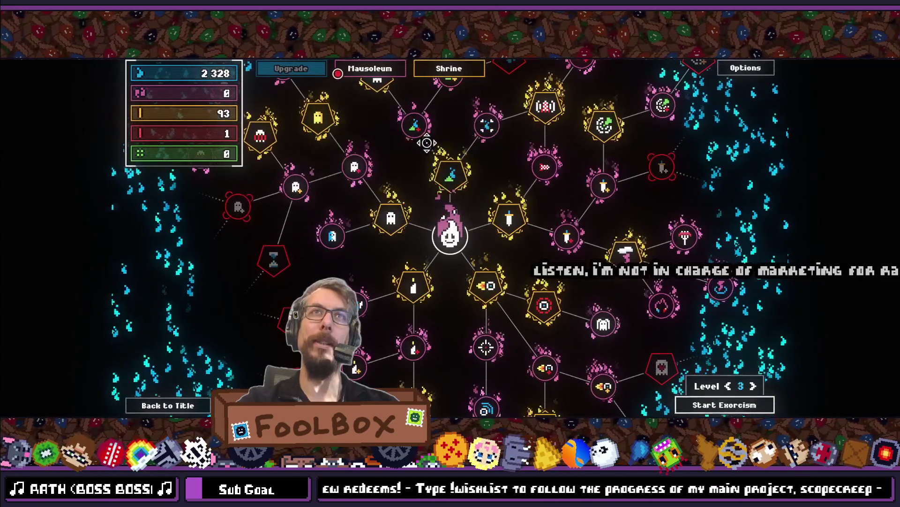
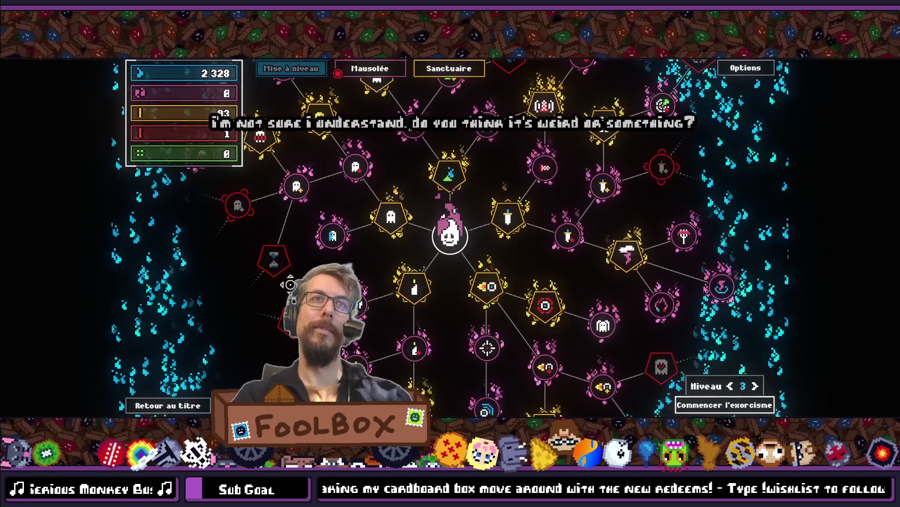
- Return Scopecreep to its title screen, exit fullscreen and close the running demo
left_click(151, 412)
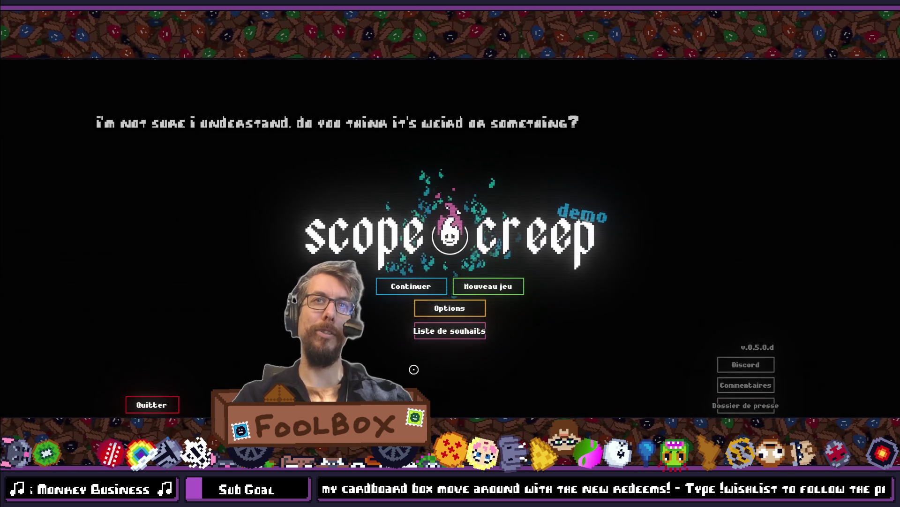
key("F11")
key("F8")
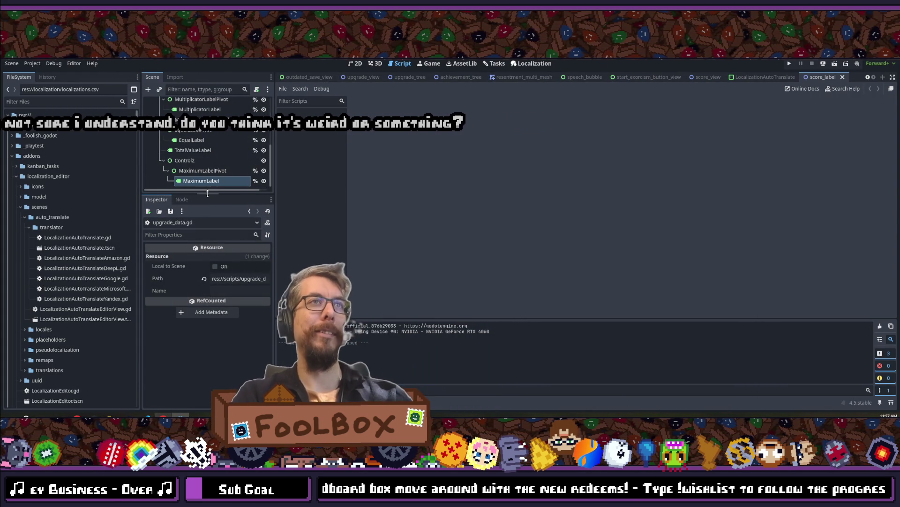
- Enlarge the Scene tree panel, then open the Feed the Forest page on IncrementalDB
left_click_drag(209, 192, 208, 269)
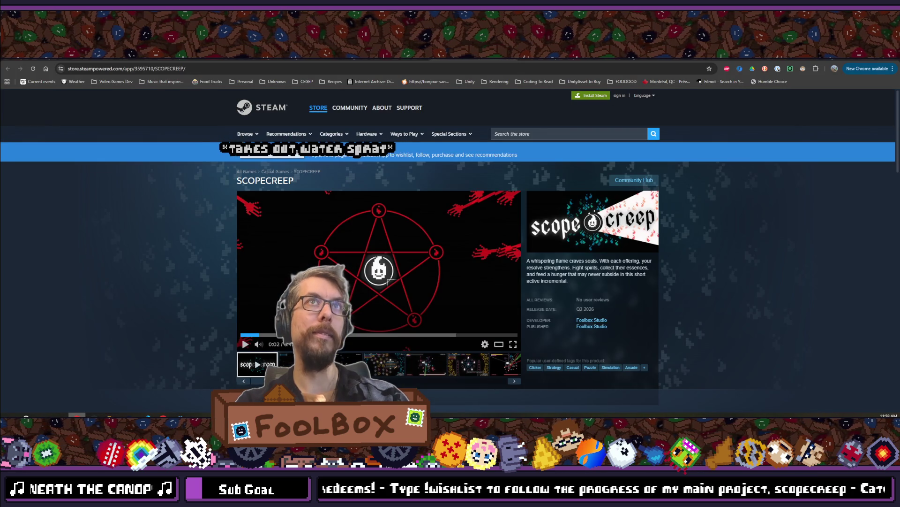
left_click(259, 60)
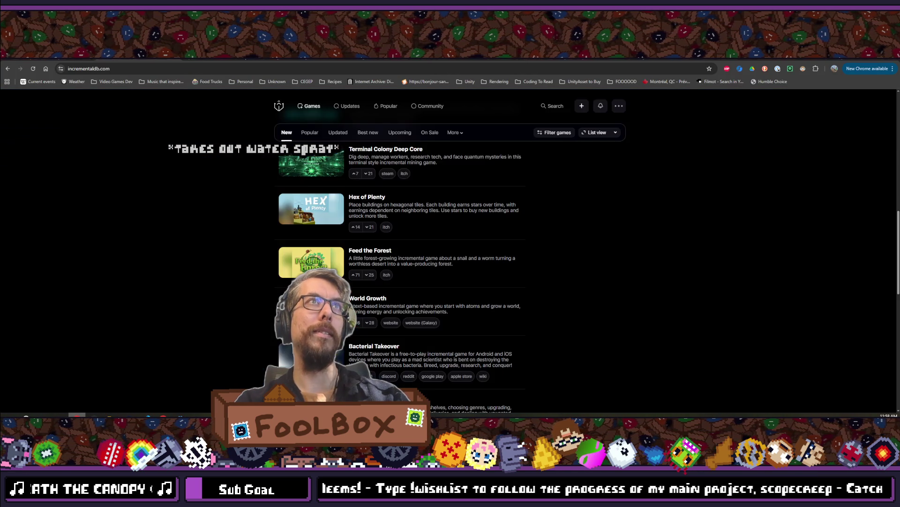
- Go back to the IncrementalDB New games list, browse it, and start a new tab
key("alt+Left")
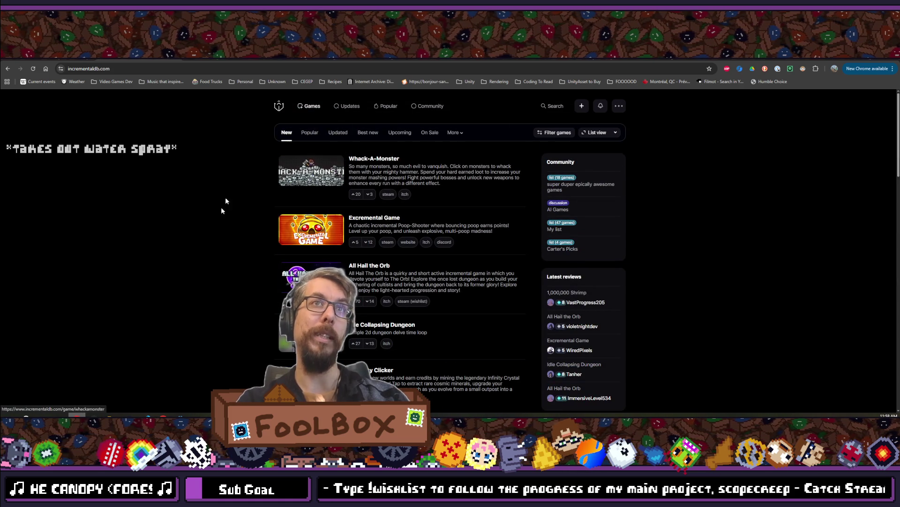
scroll(240, 189, "down", 2)
scroll(240, 193, "down", 4)
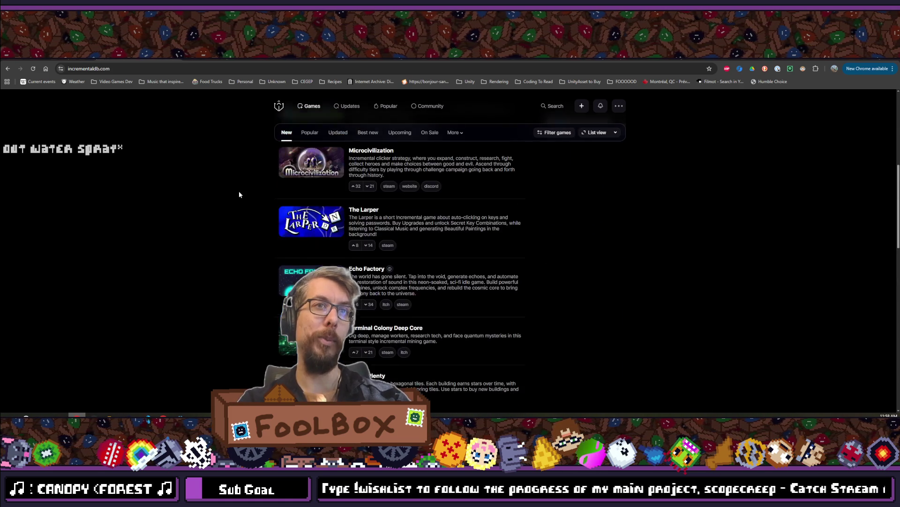
scroll(238, 194, "up", 5)
scroll(239, 197, "up", 1)
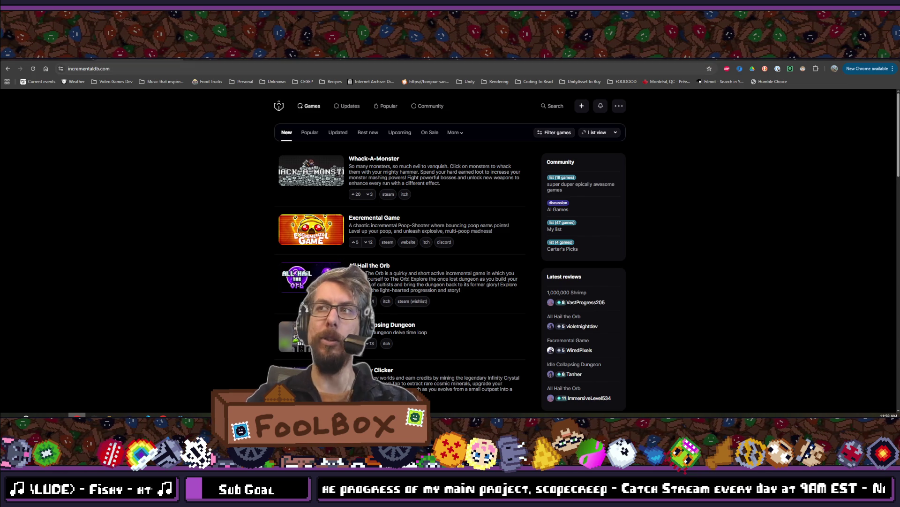
key("ctrl+t")
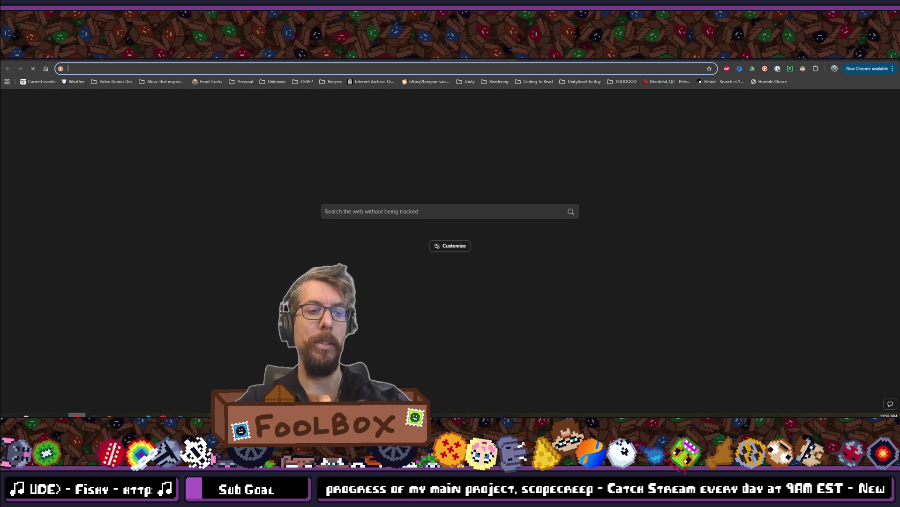
- Load the Twitch home page and expand the full Followed Channels list
type("twitch")
key("Return")
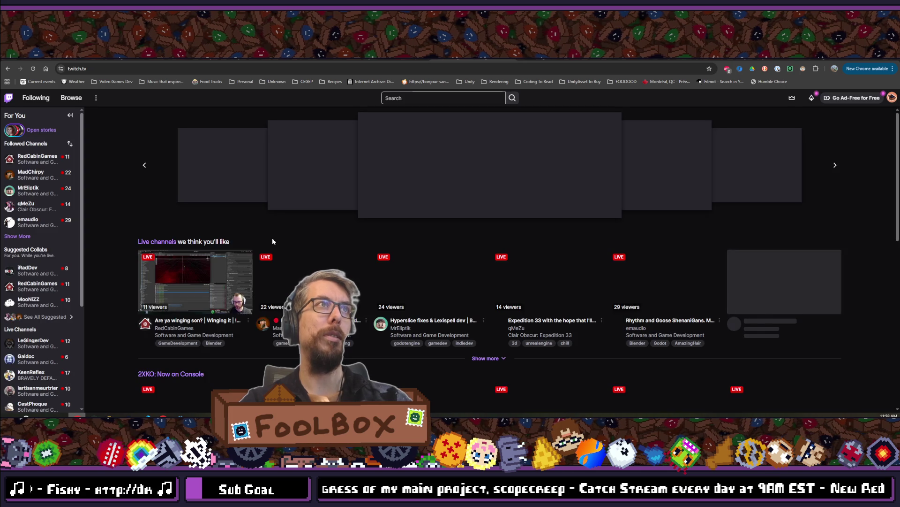
left_click(19, 236)
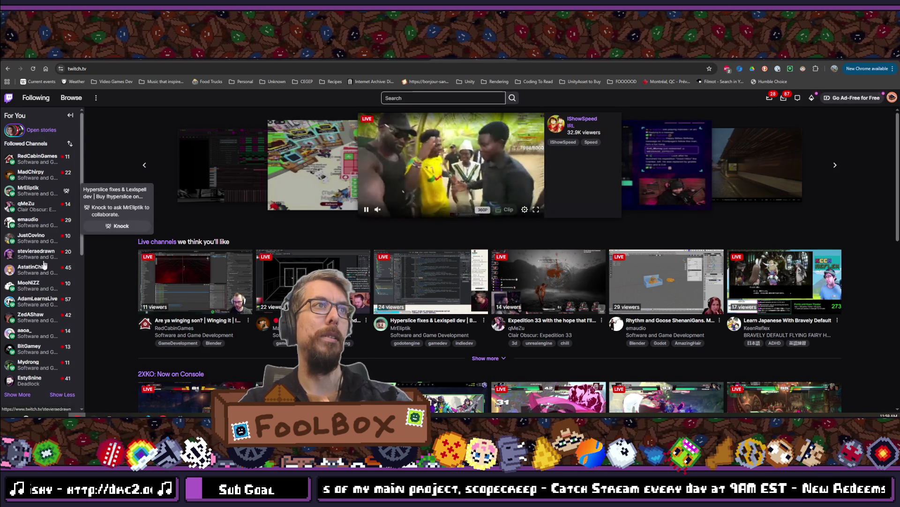
- Look through all followed channels and open the top channel's live stream
scroll(36, 231, "down", 1)
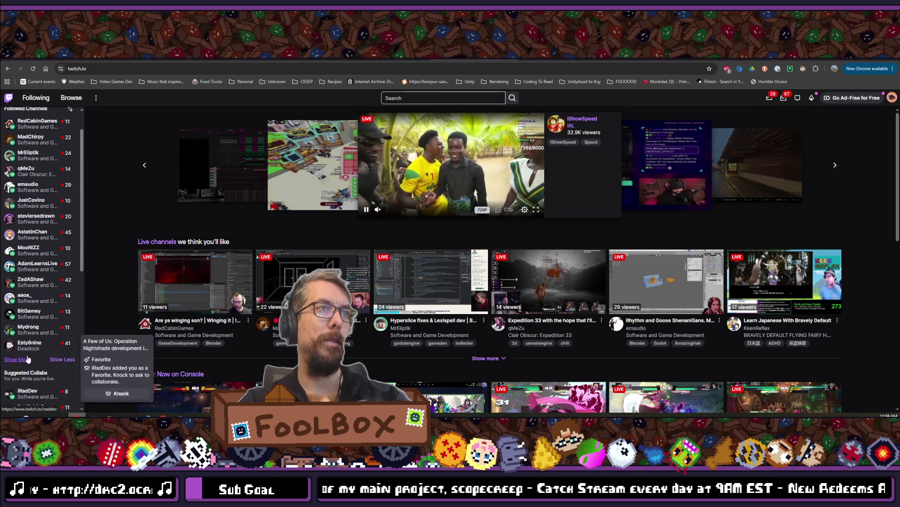
scroll(39, 326, "down", 3)
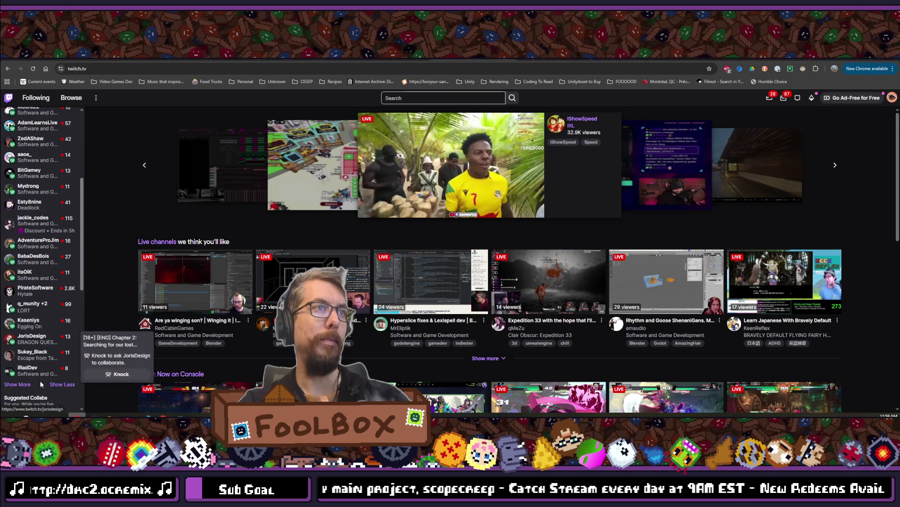
scroll(36, 347, "down", 1)
scroll(35, 354, "down", 2)
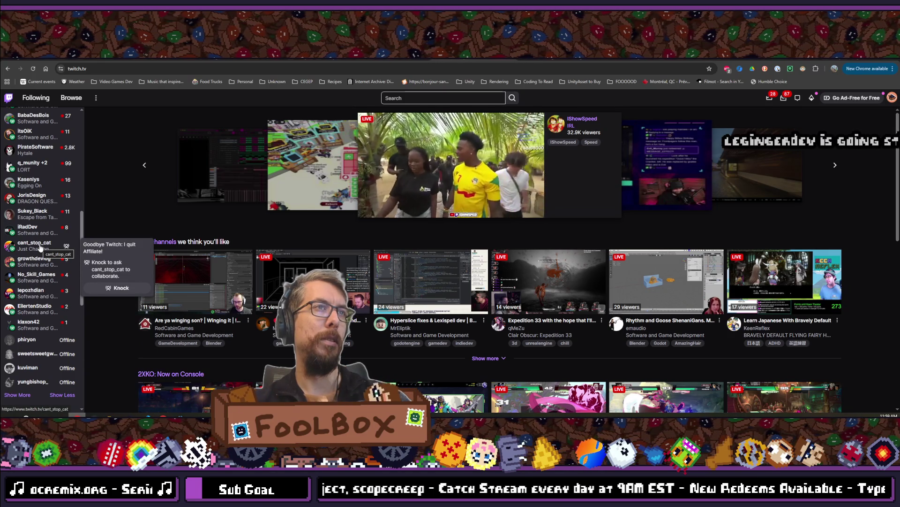
scroll(38, 272, "up", 2)
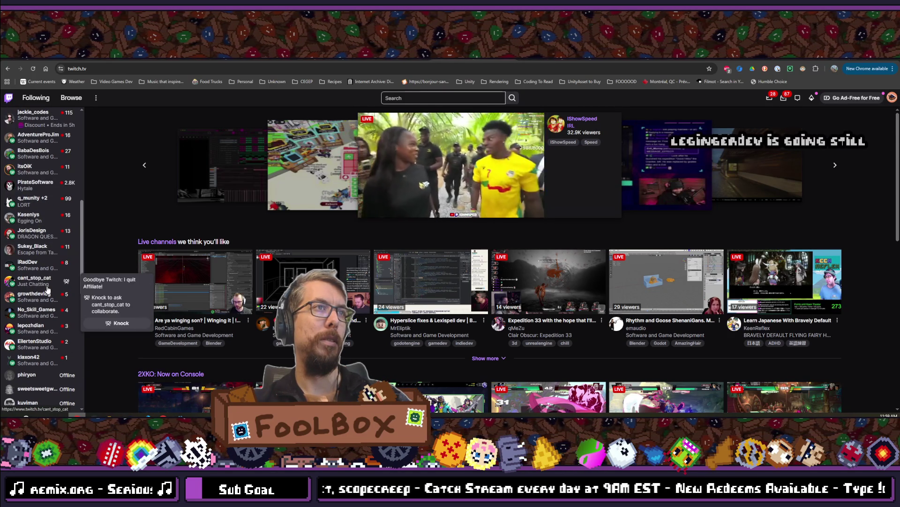
scroll(36, 297, "up", 2)
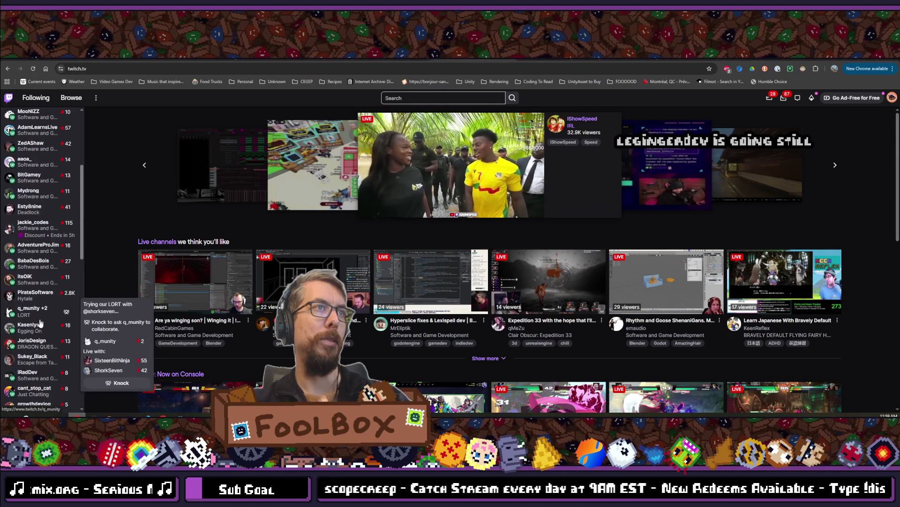
scroll(38, 317, "up", 2)
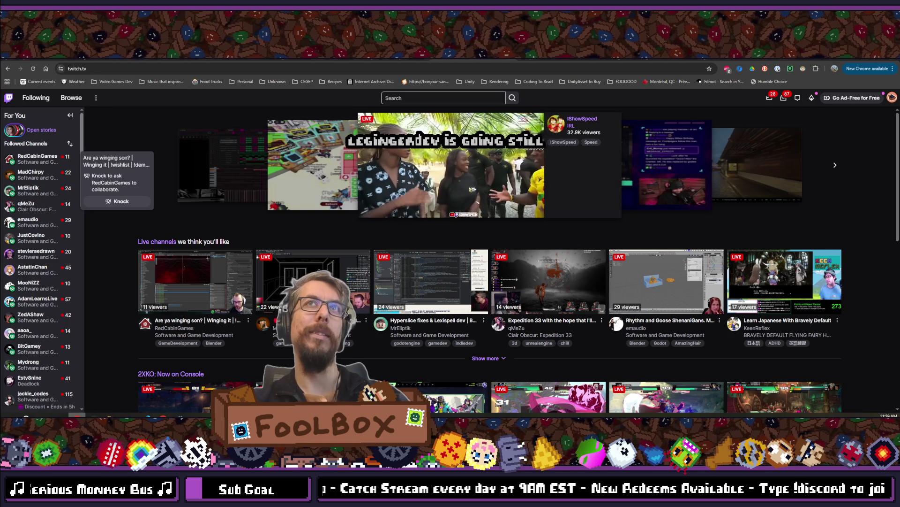
left_click(37, 159)
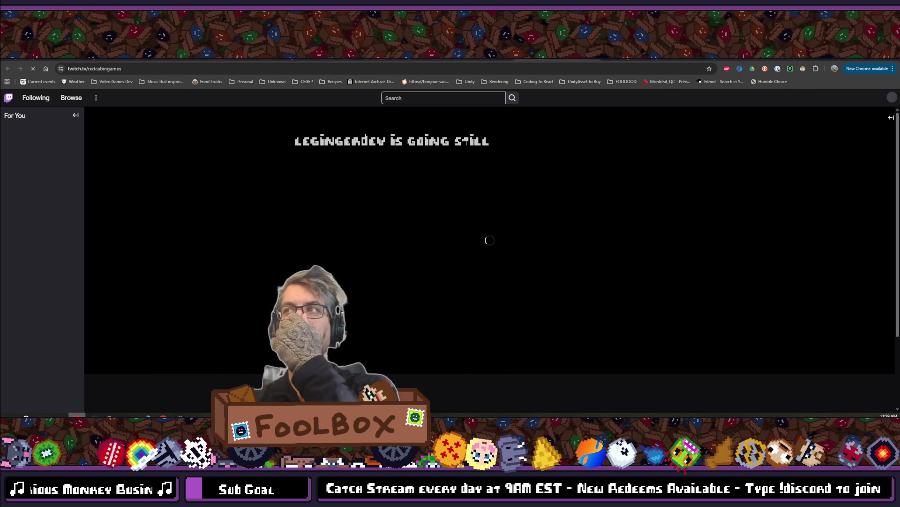